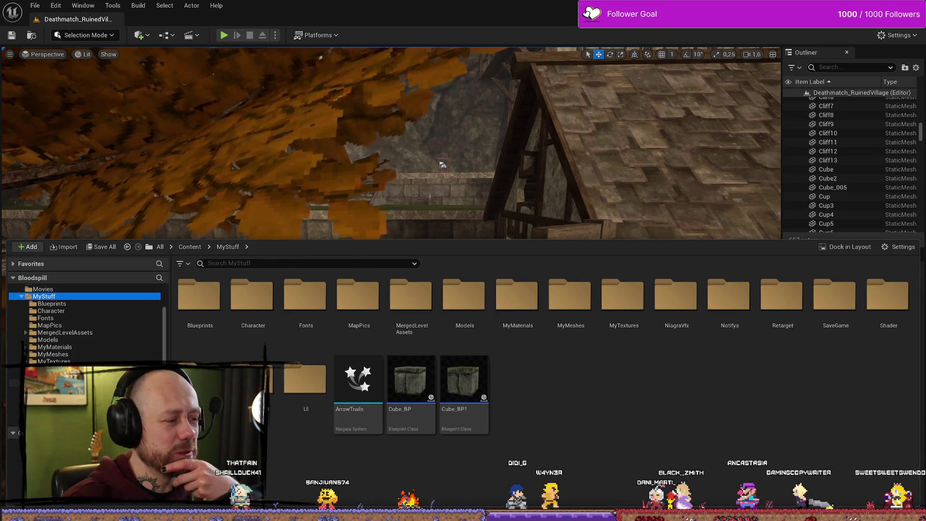
- Search the content, go to MyStuff > Blueprints, and open BPFunctionLibrary_Unlockable
scroll(84, 323, down, 5)
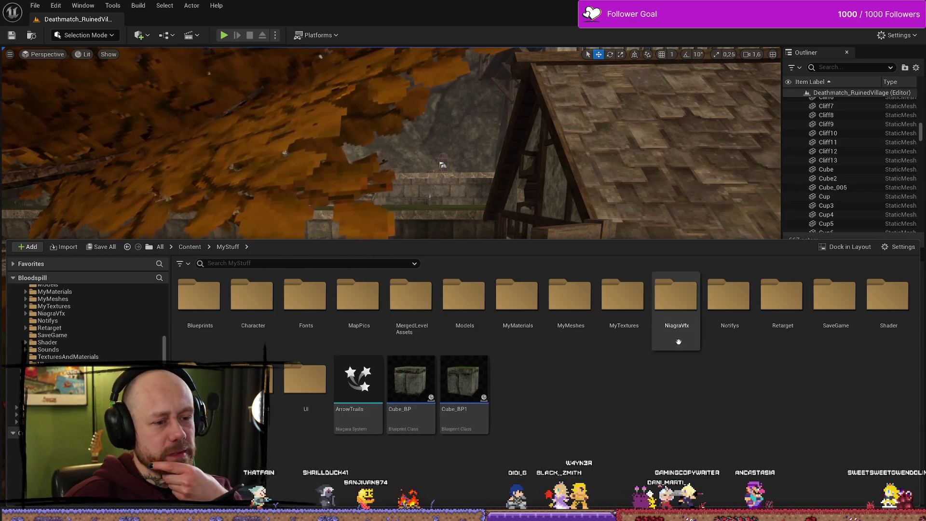
scroll(57, 340, up, 5)
click(296, 262)
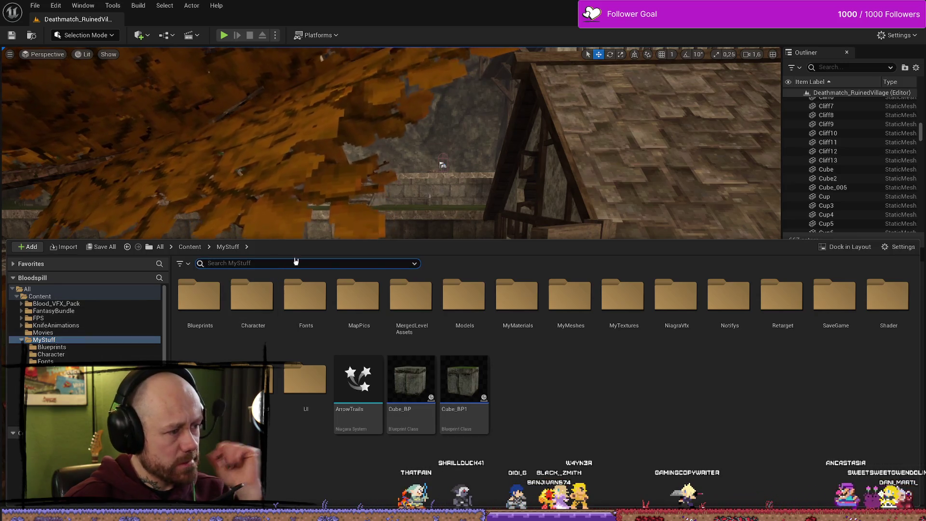
text(sacv)
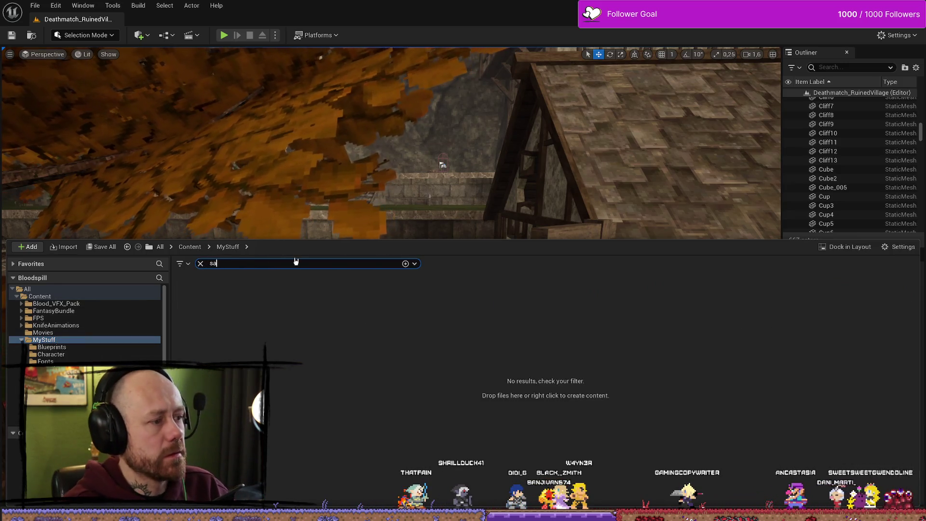
click(214, 284)
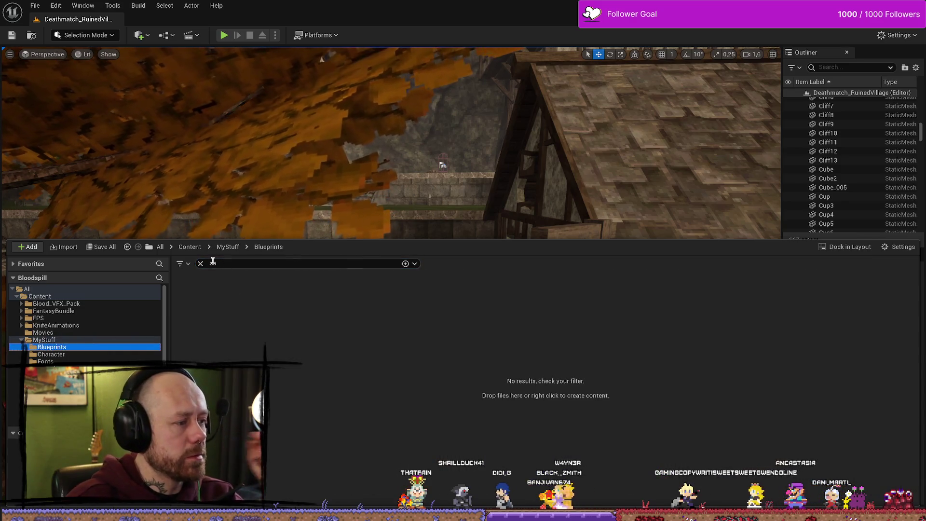
double_click(221, 311)
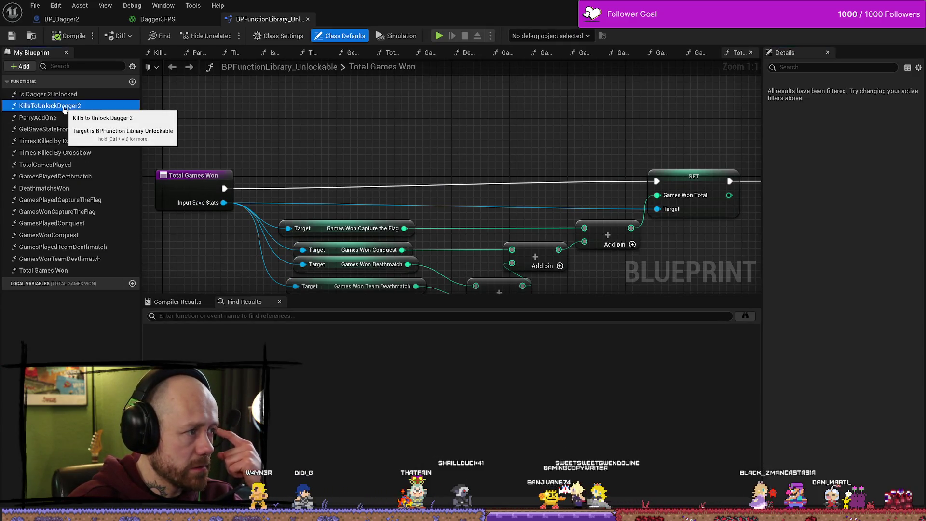
- Open the KillsToUnlockDagger2 function graph and inspect its Return Node
double_click(65, 106)
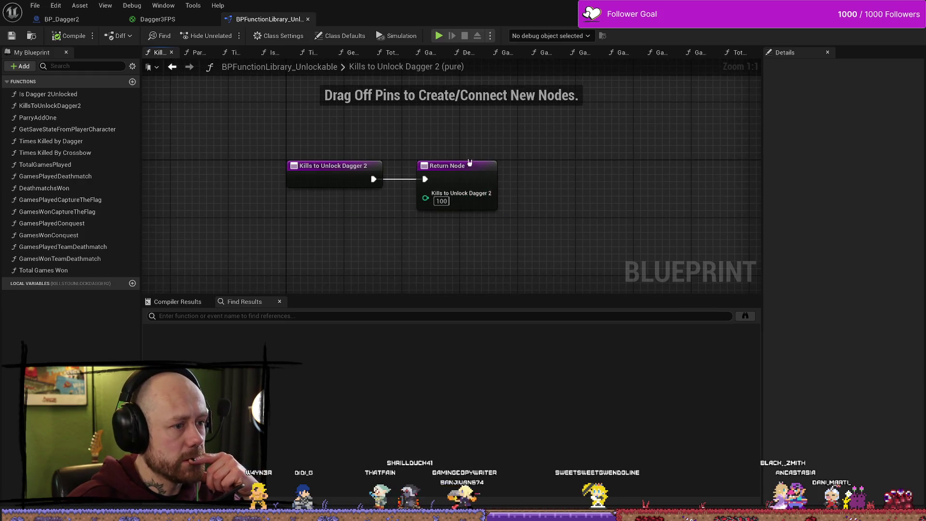
click(470, 167)
click(445, 155)
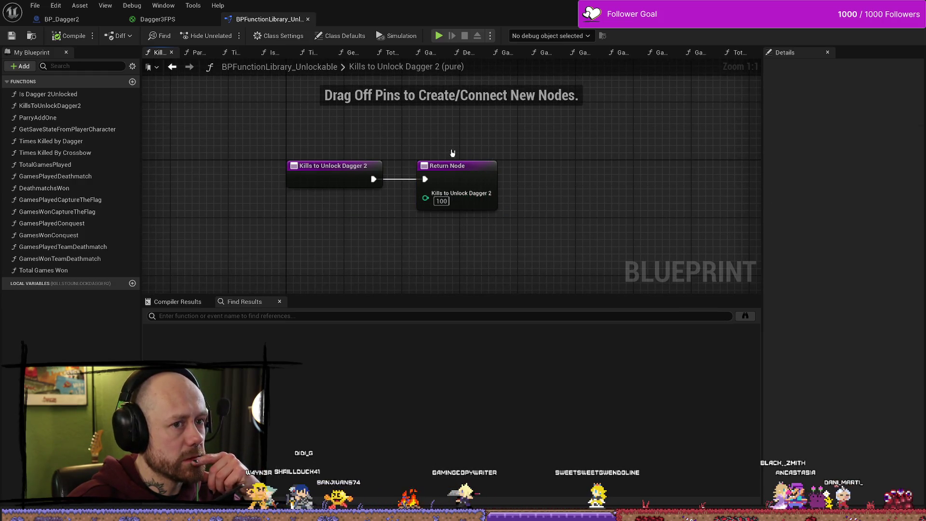
- Close Kills to Unlock Dagger 2, Games Played Deathmatch and the other open function graph tabs
click(172, 52)
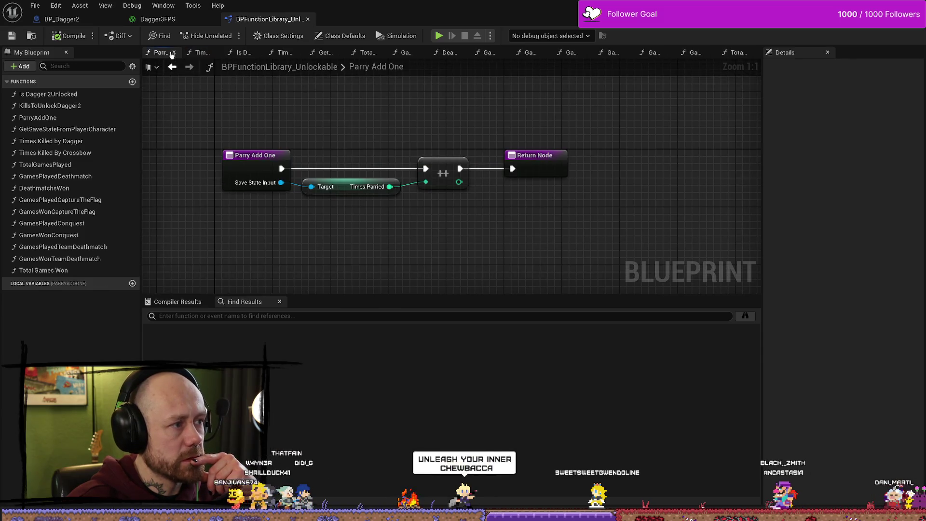
click(175, 52)
click(180, 53)
click(185, 52)
click(190, 52)
click(195, 52)
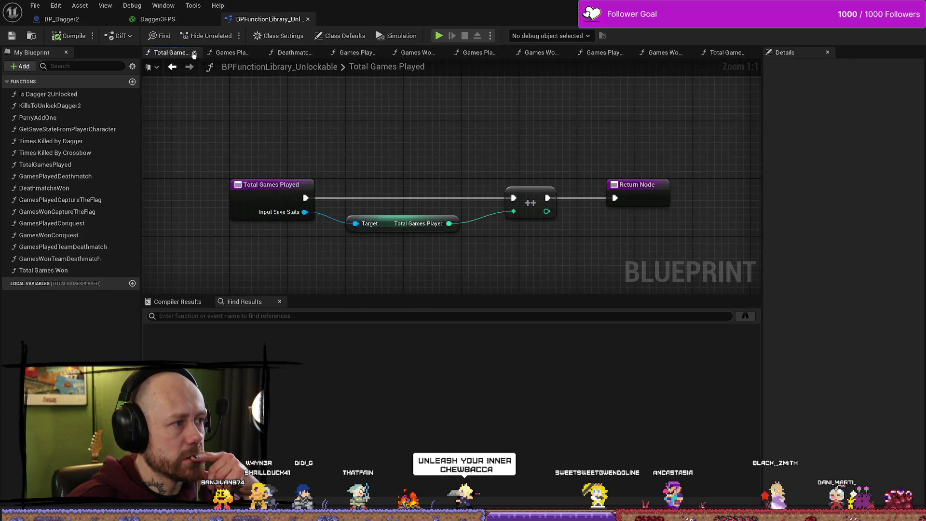
click(200, 52)
click(202, 52)
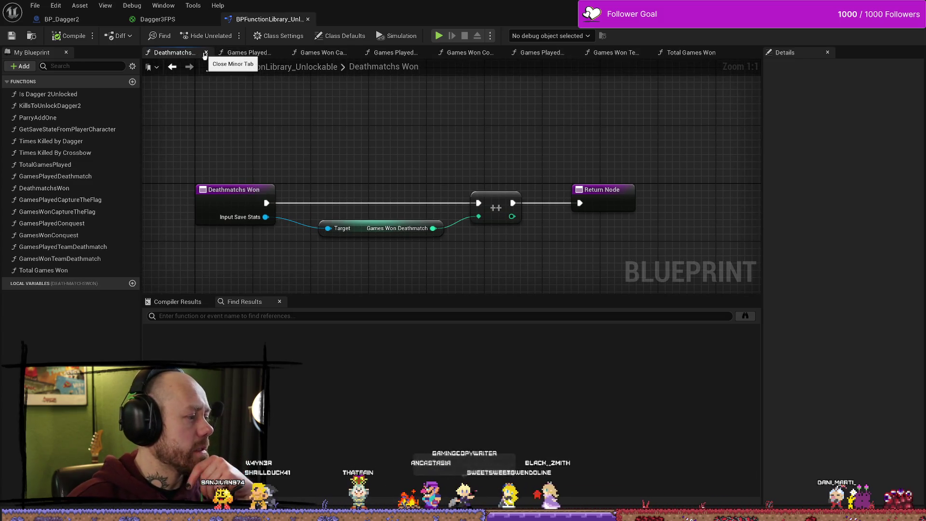
click(206, 52)
click(206, 52)
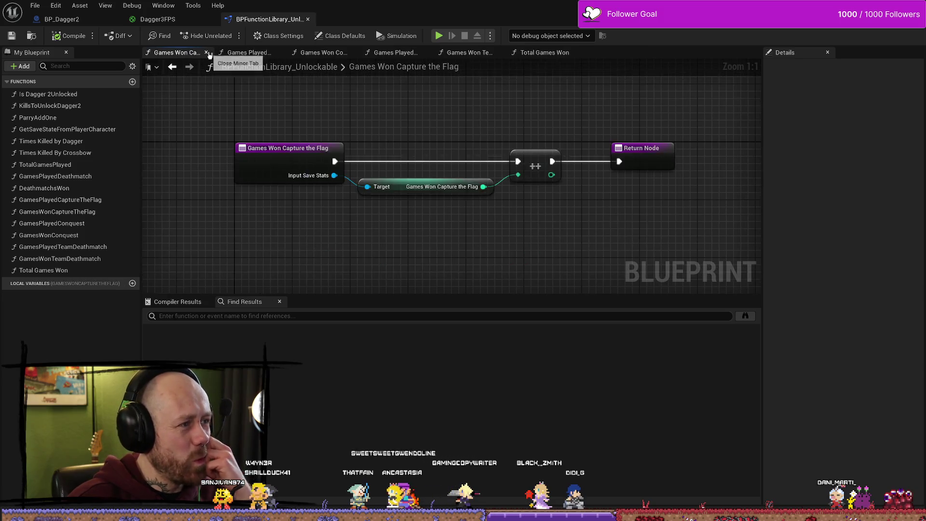
click(207, 52)
click(206, 52)
click(206, 52)
click(206, 52)
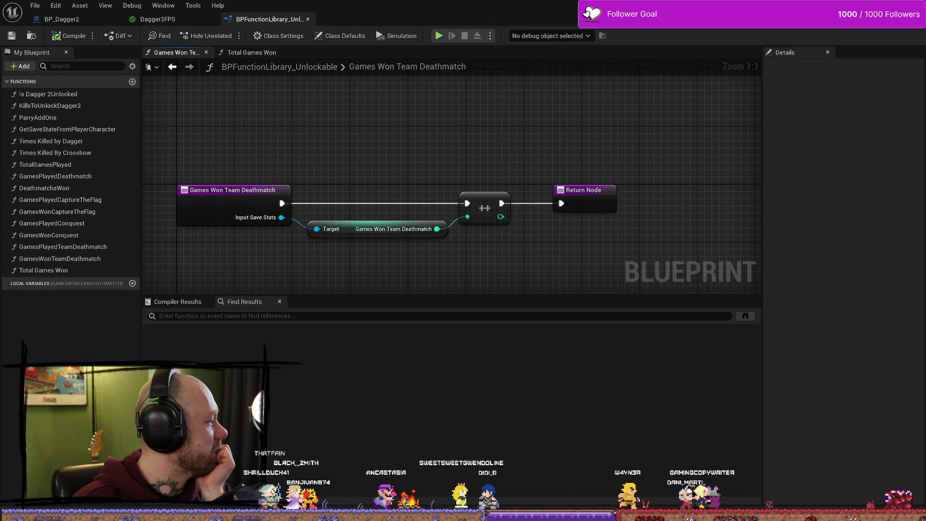
key(alt+Tab)
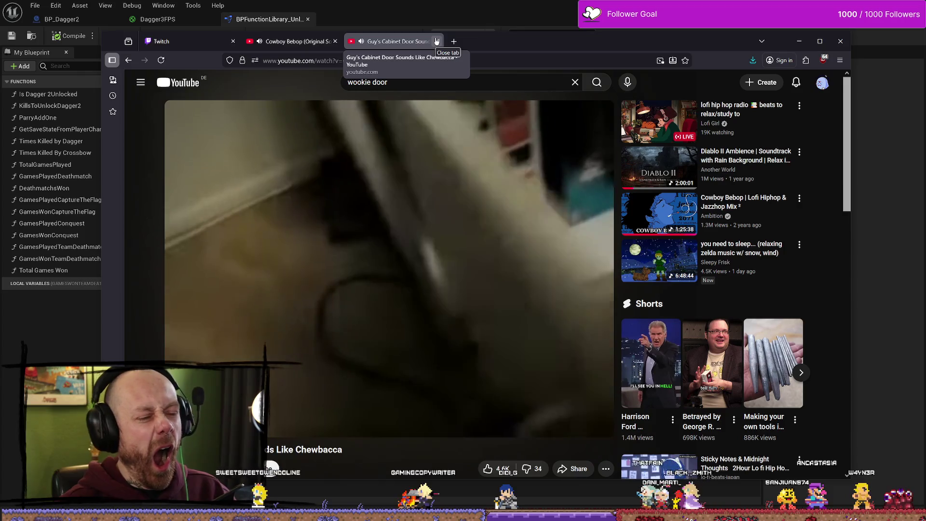
click(437, 41)
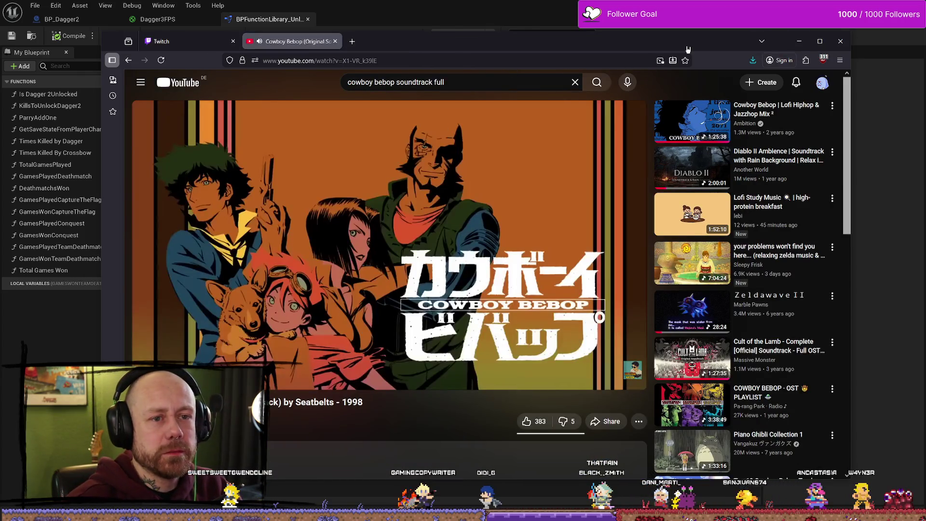
click(799, 41)
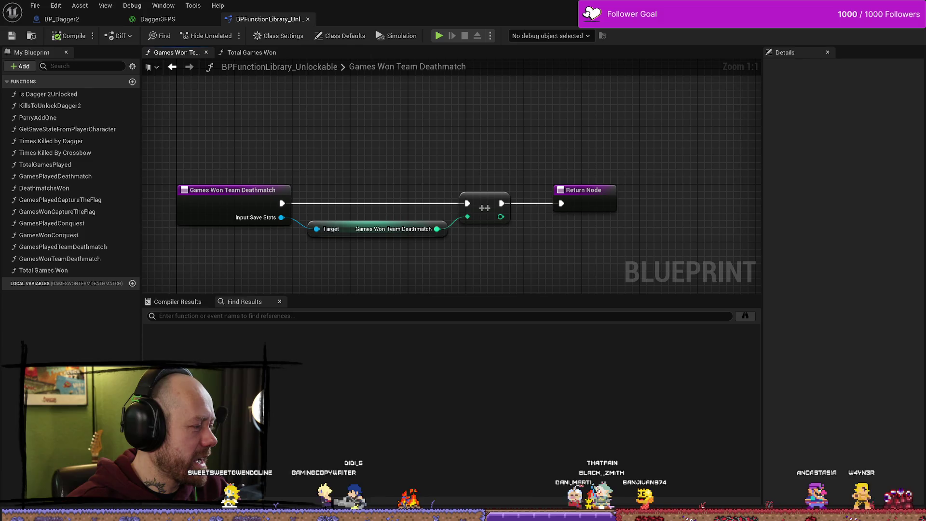
- Open the Is Dagger 2Unlocked function graph
drag(392, 151, 439, 131)
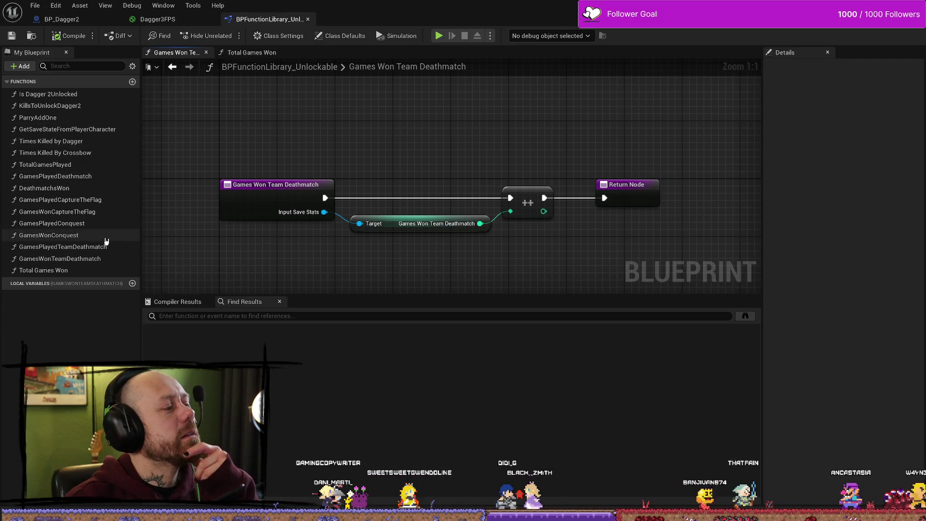
click(76, 95)
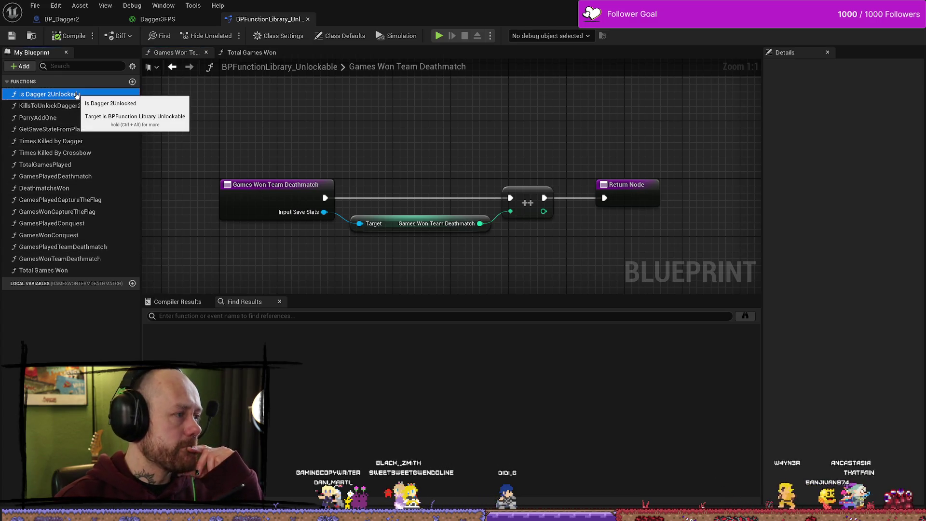
double_click(76, 94)
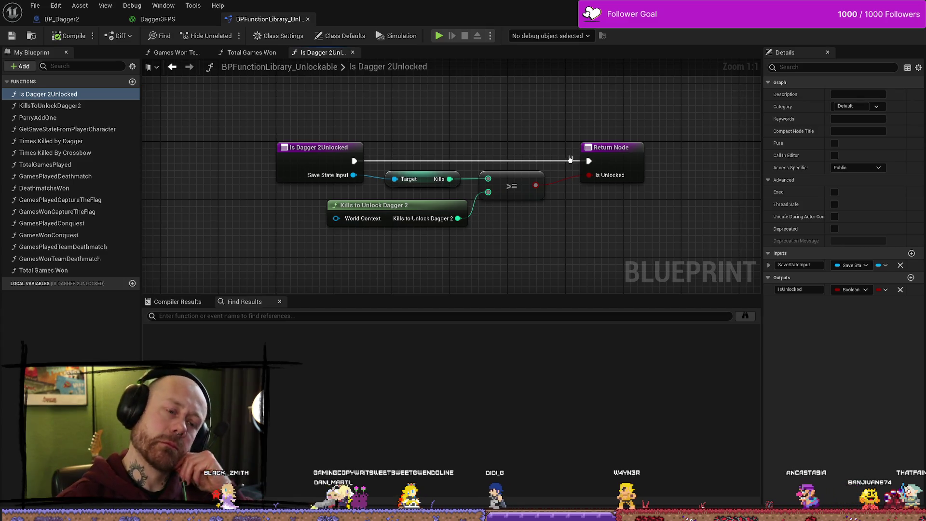
- Find Is Dagger 2Unlocked references across all blueprints and open the WB_CharacterSelection usage
click(467, 139)
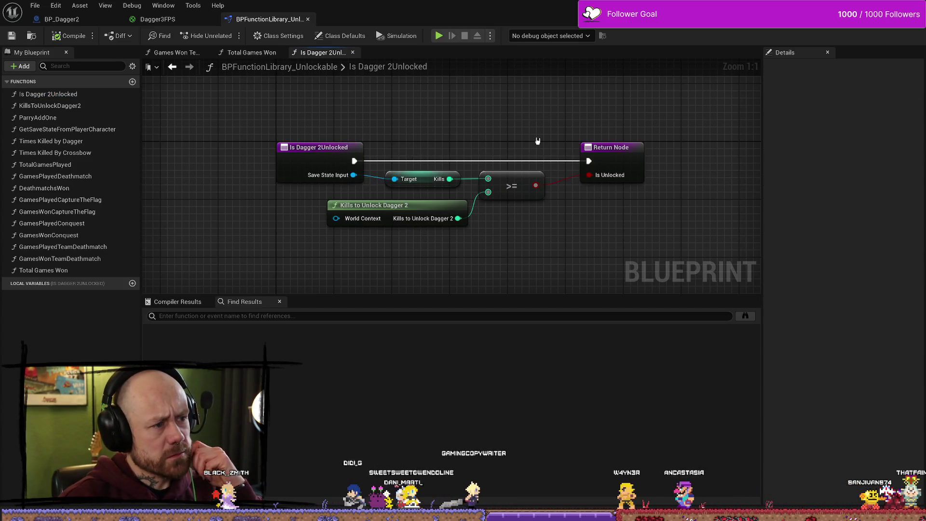
right_click(322, 149)
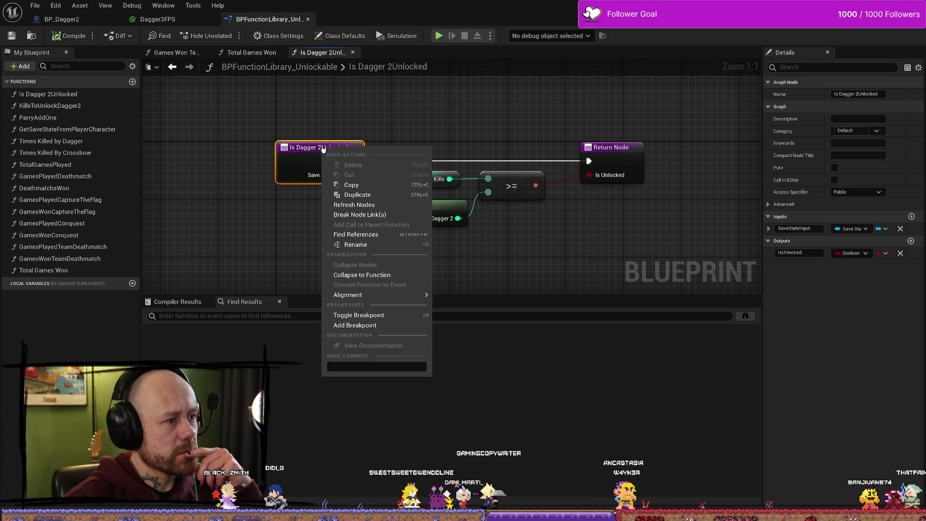
click(374, 236)
click(745, 315)
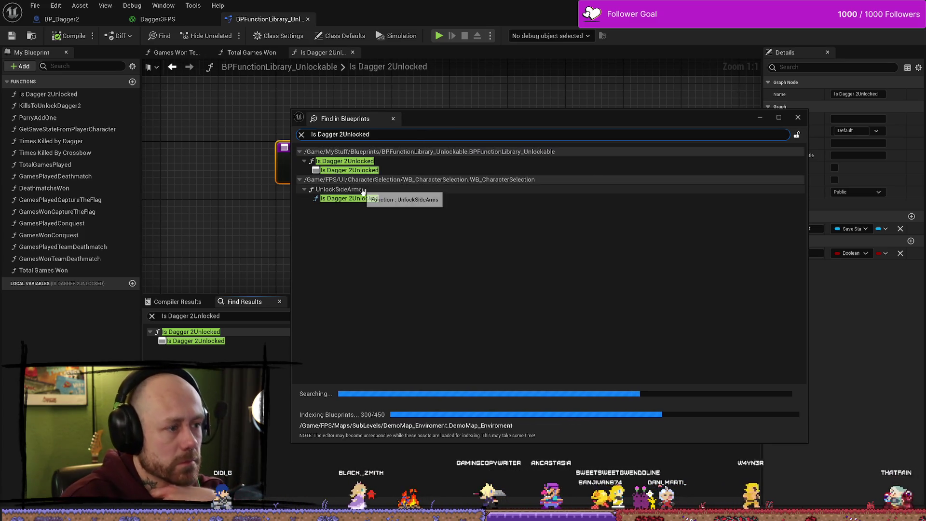
double_click(367, 198)
scroll(531, 275, down, 5)
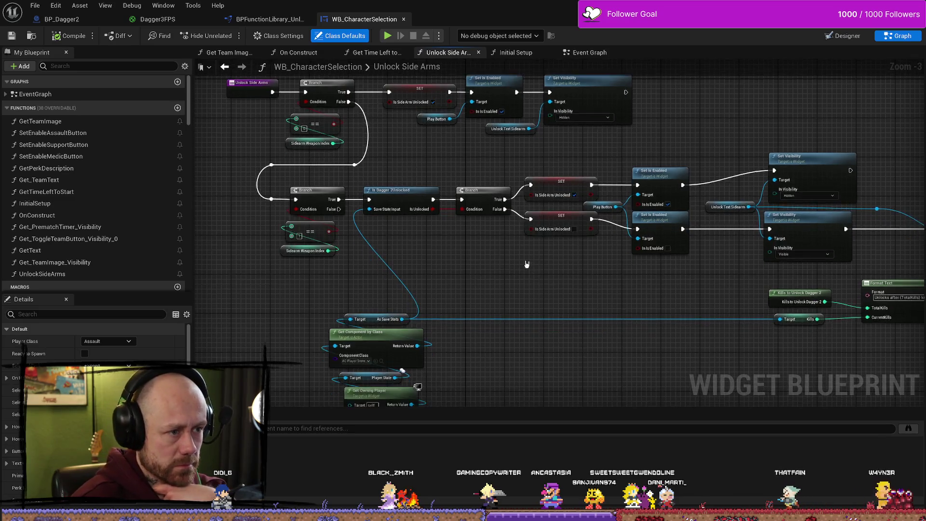
scroll(478, 246, up, 4)
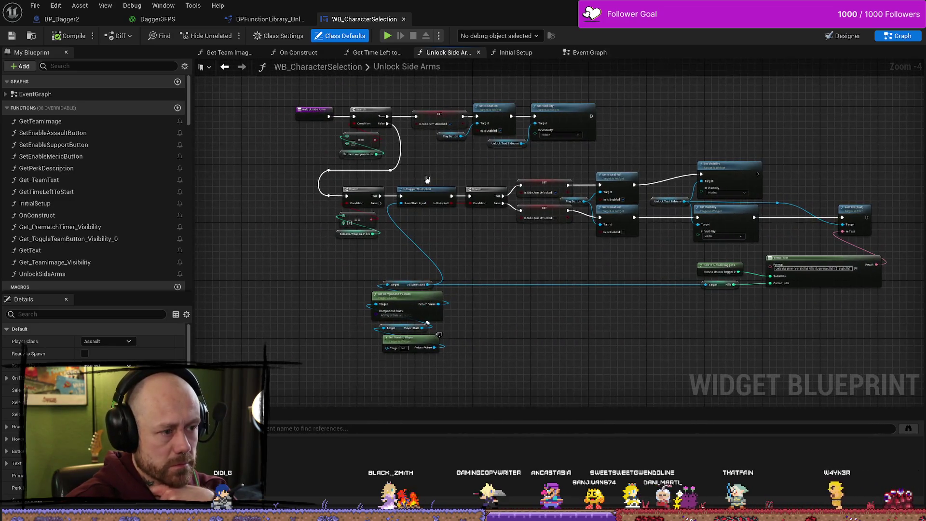
scroll(411, 164, up, 4)
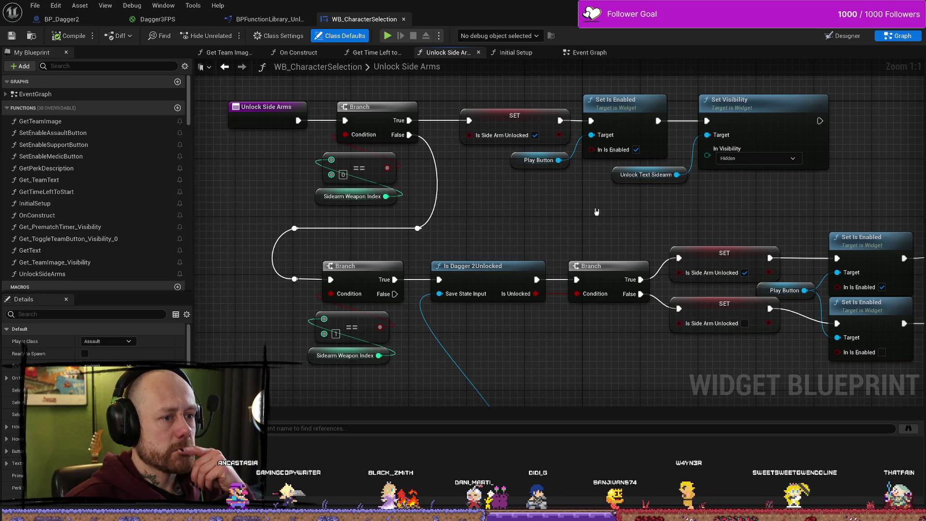
drag(586, 160, 533, 159)
drag(538, 201, 568, 198)
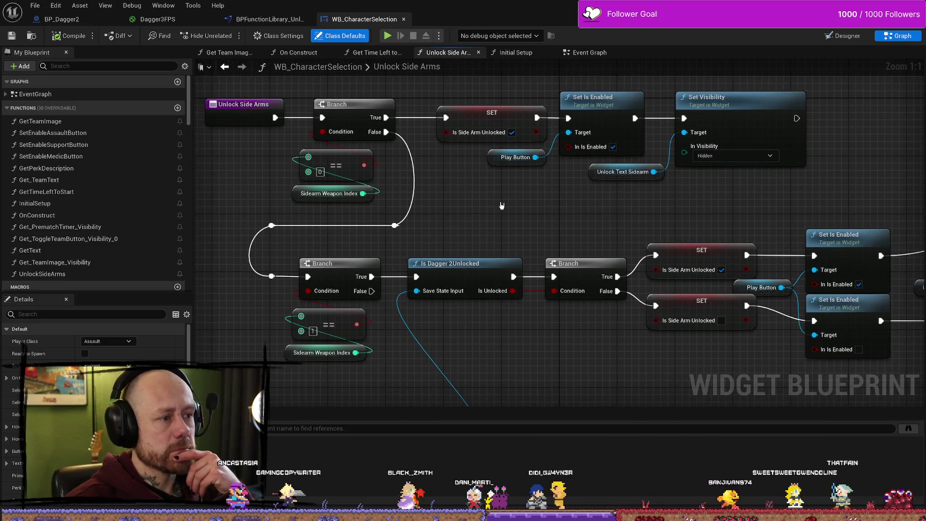
click(67, 36)
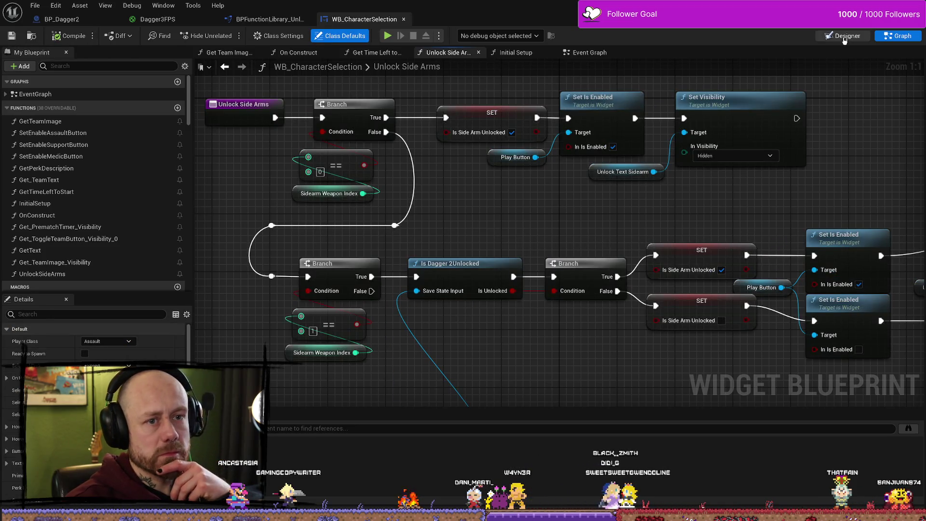
drag(539, 214, 501, 214)
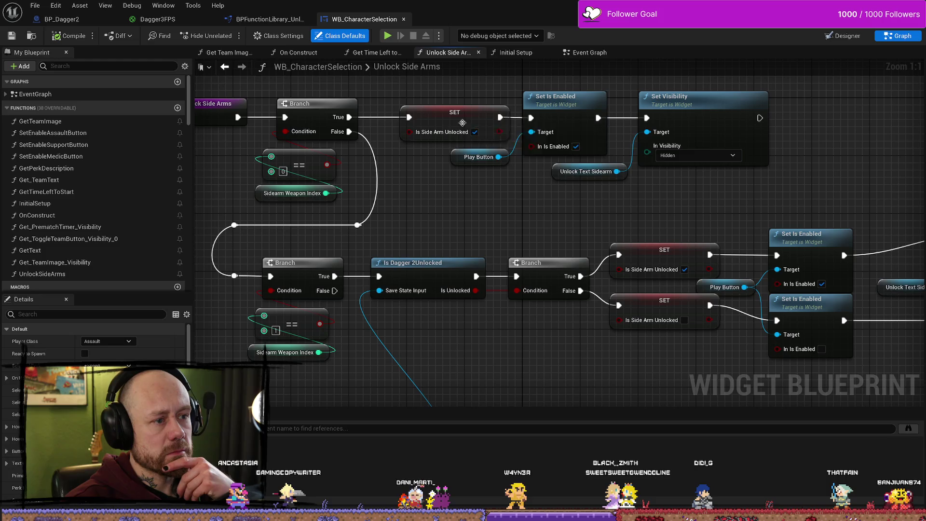
drag(444, 201, 471, 201)
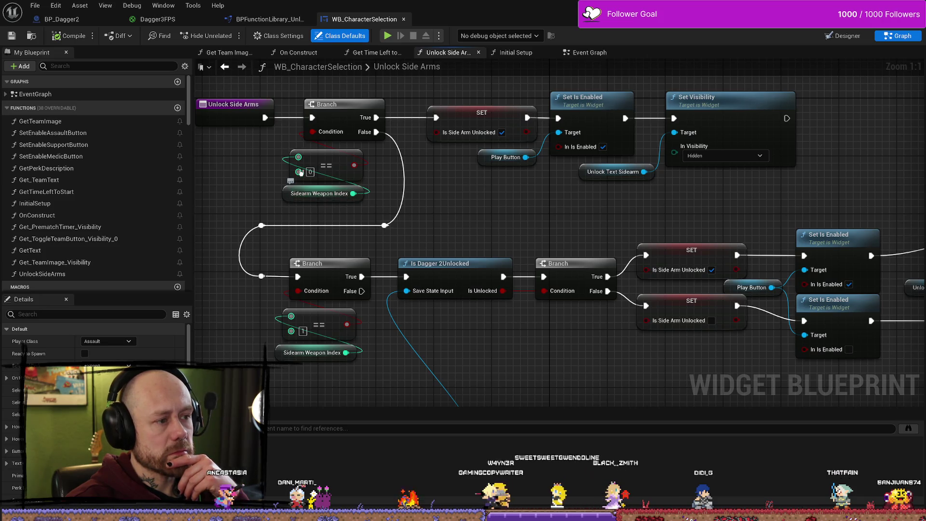
scroll(386, 231, down, 4)
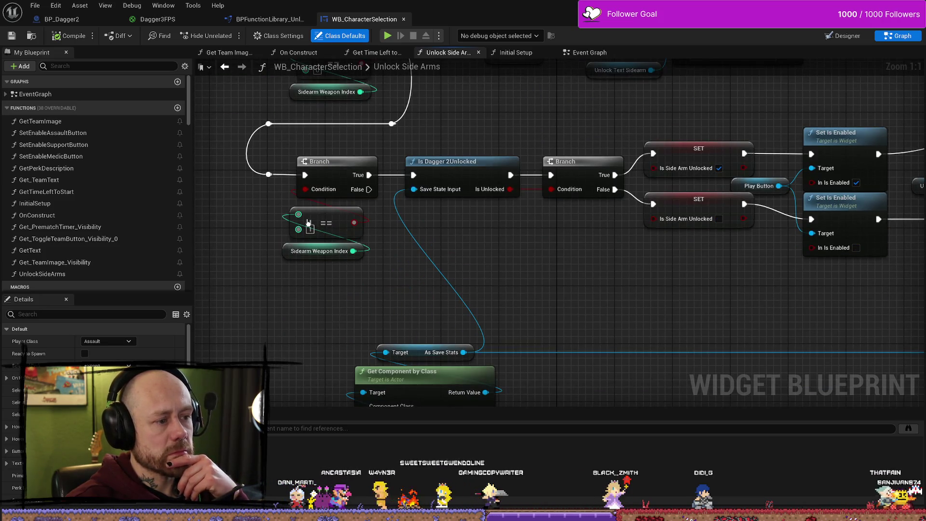
scroll(483, 255, right, 2)
scroll(487, 241, down, 2)
scroll(487, 242, right, 1)
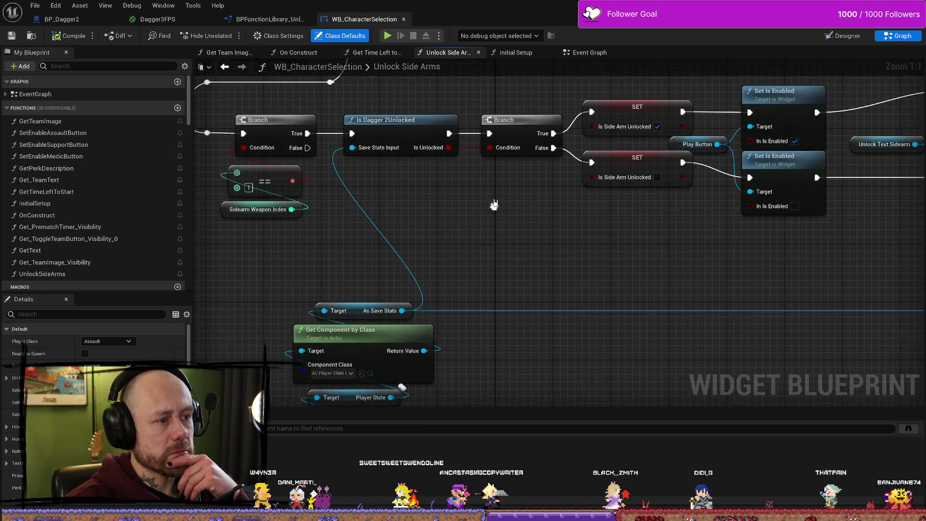
scroll(483, 217, right, 8)
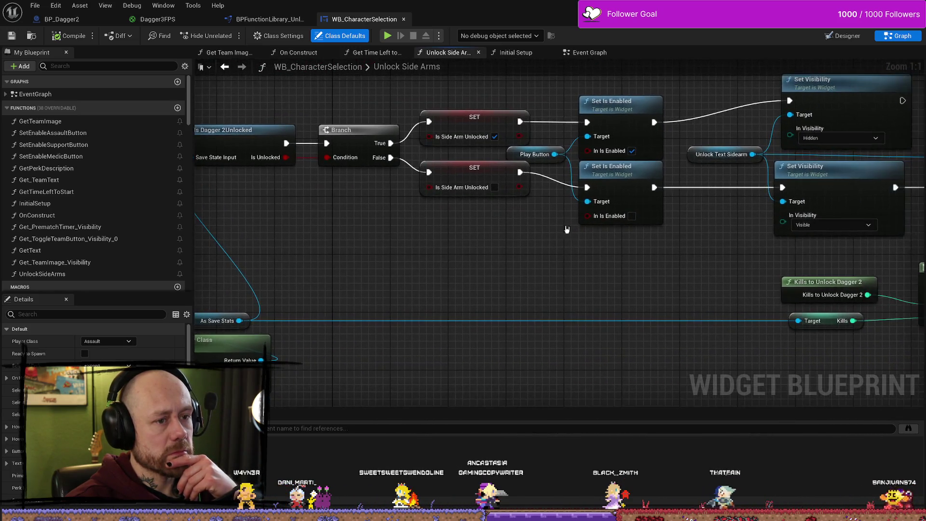
scroll(461, 240, right, 2)
scroll(460, 240, down, 1)
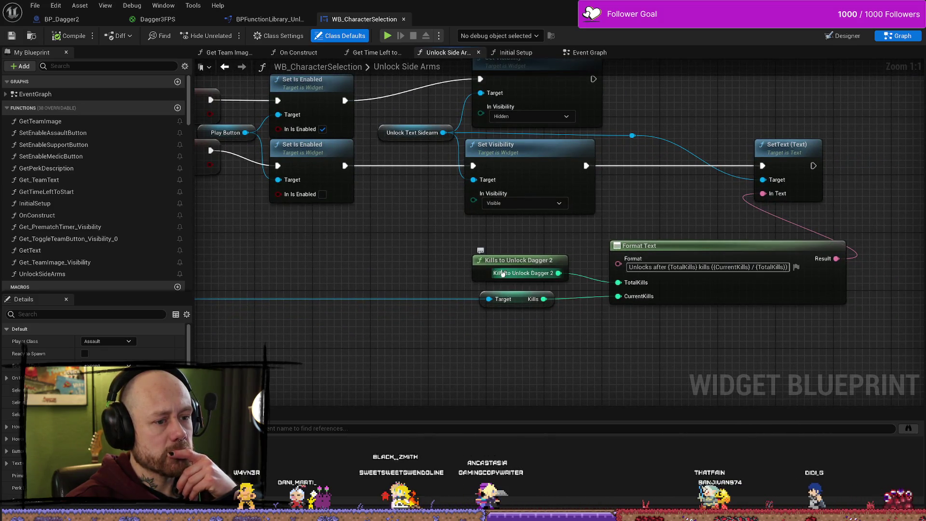
scroll(452, 256, down, 1)
scroll(451, 258, down, 1)
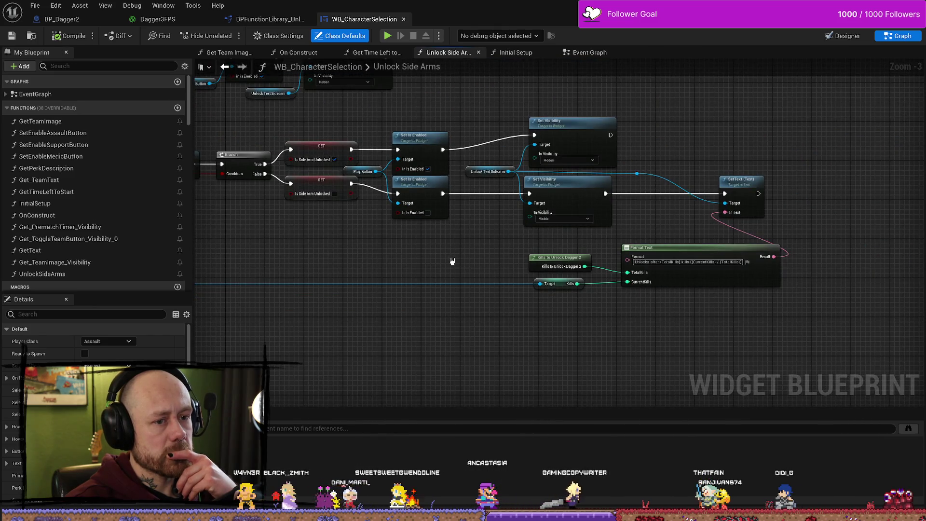
scroll(424, 259, down, 1)
scroll(363, 257, left, 2)
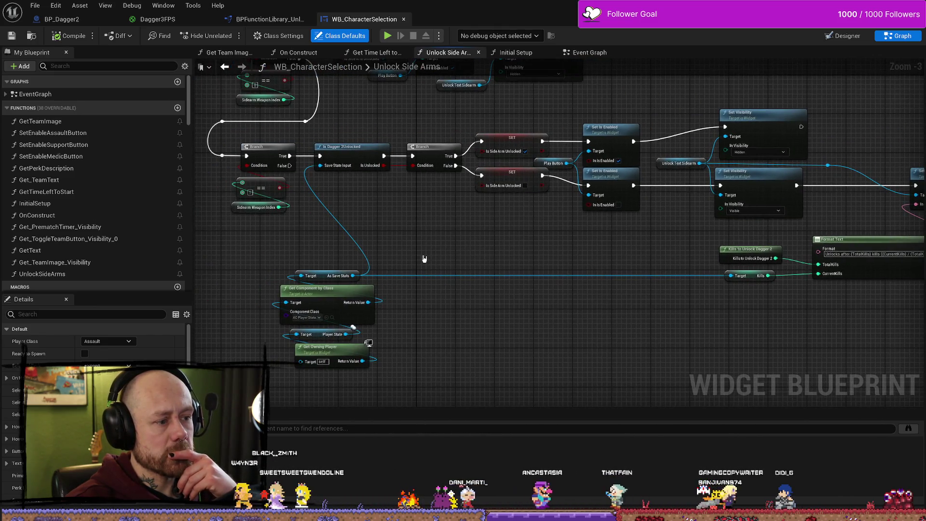
scroll(424, 258, left, 2)
drag(377, 241, 390, 385)
scroll(444, 262, up, 1)
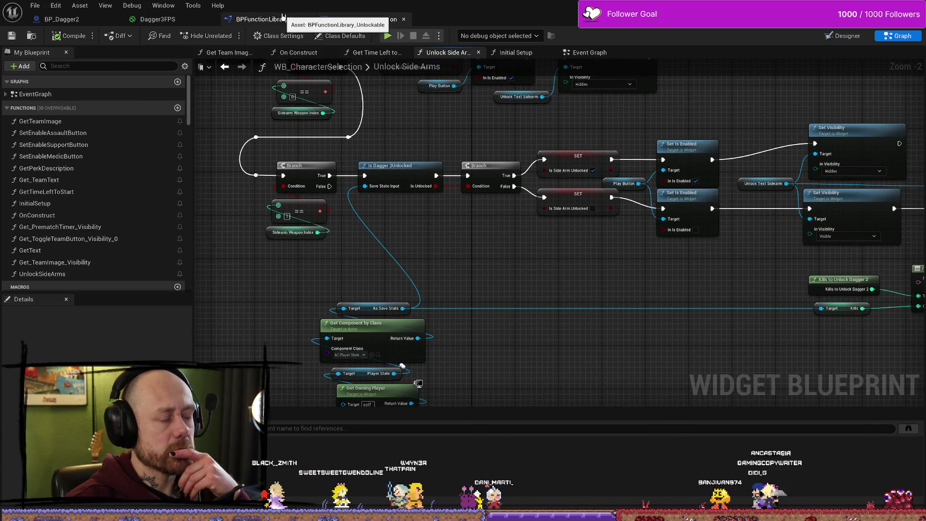
- In BPFunctionLibrary_Unlockable, open the Kills to Unlock Dagger 2 graph returning 100
click(268, 19)
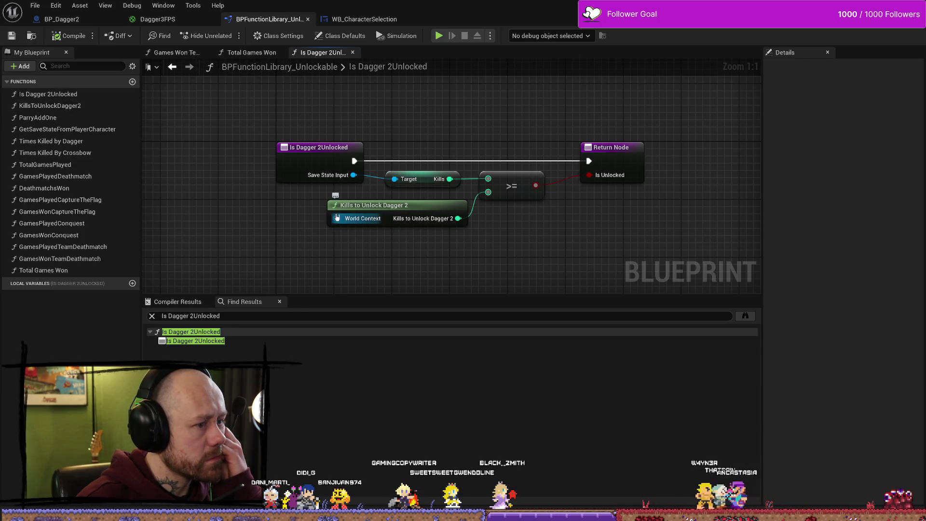
click(381, 211)
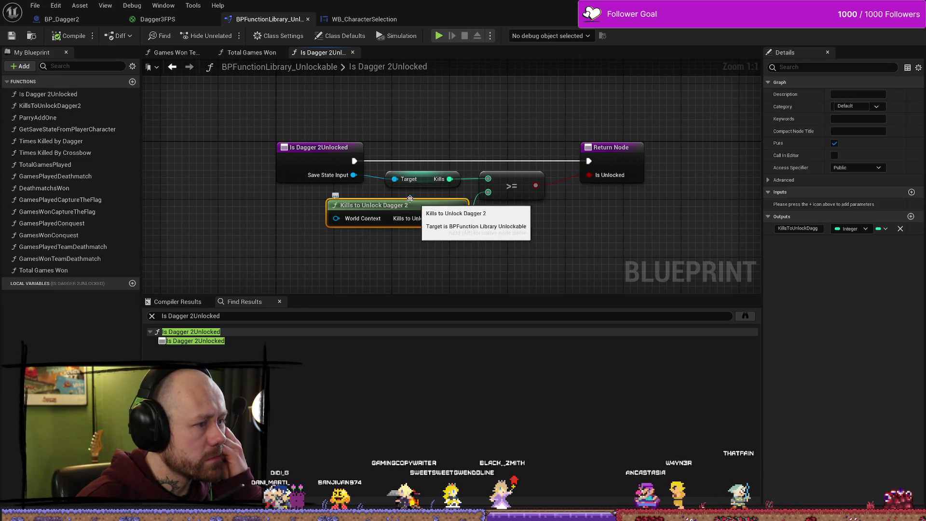
double_click(72, 105)
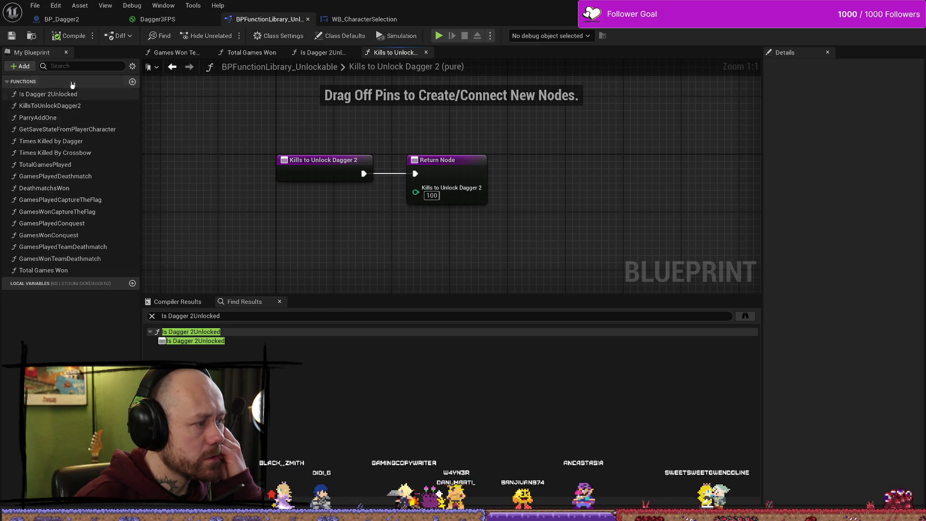
- Add a DaggerKillsToUnlockDaggerCharm function, then select Kills to Unlock Dagger 2's Return Node
click(131, 83)
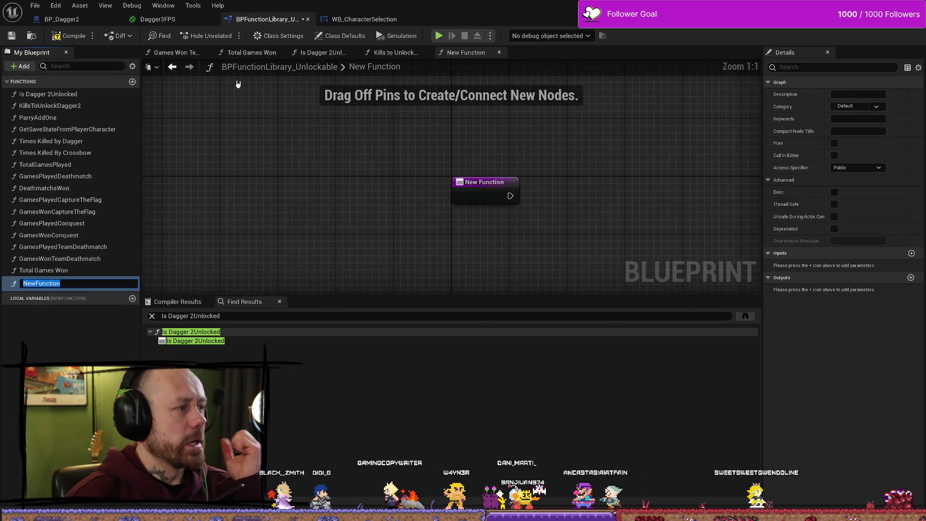
text(Dagger)
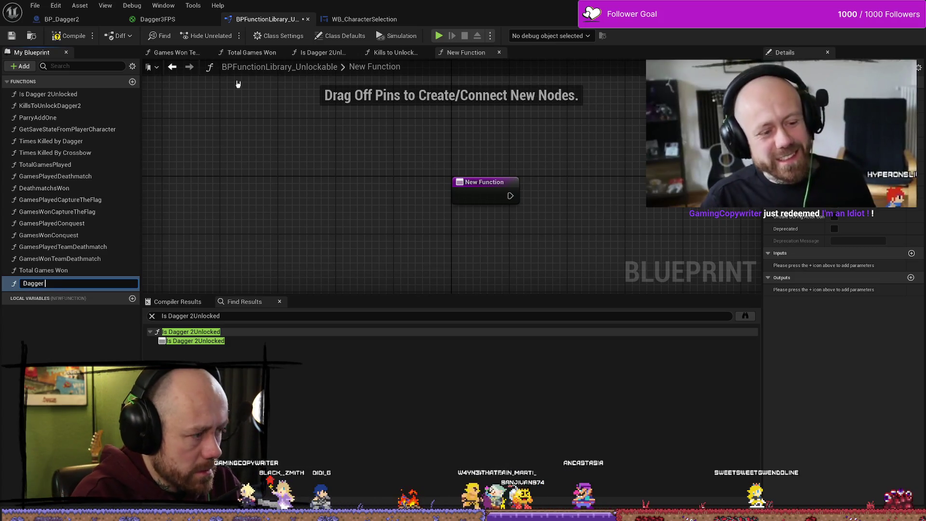
text(K)
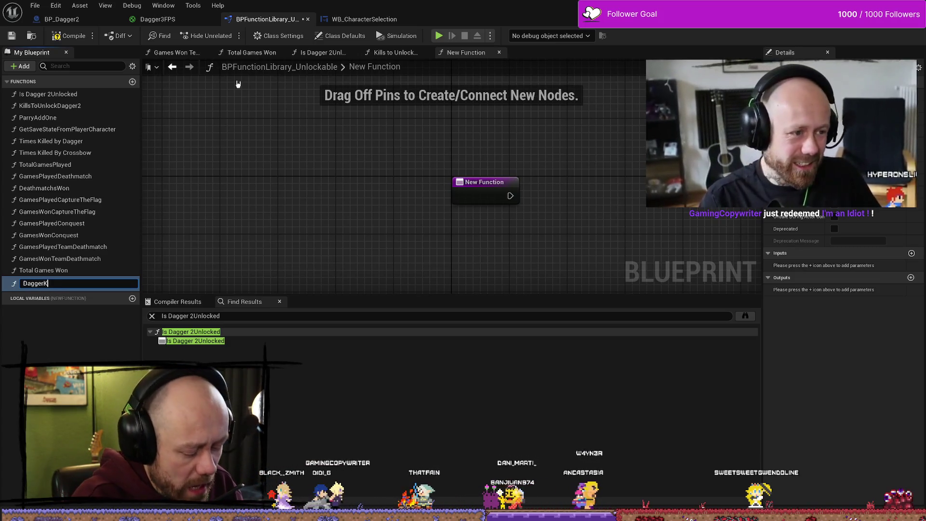
text(illsTo)
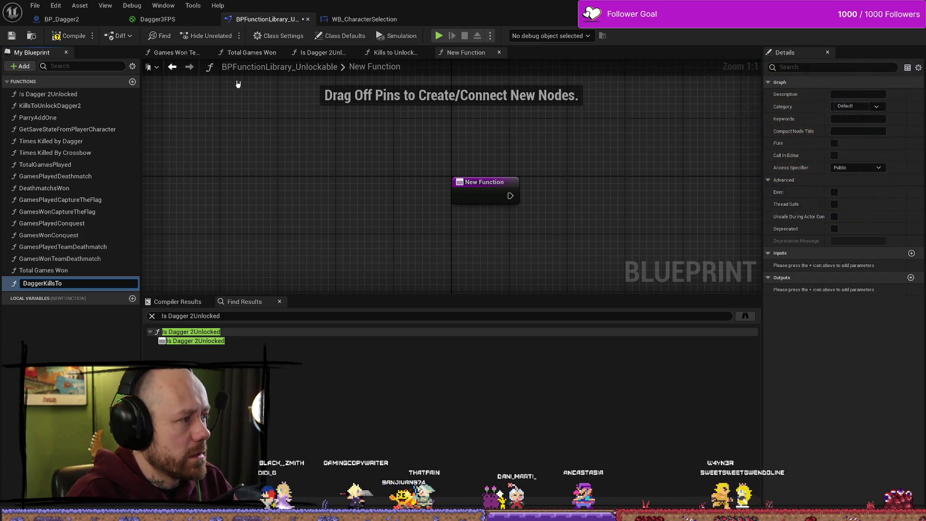
text(UnloickDaggerCharm)
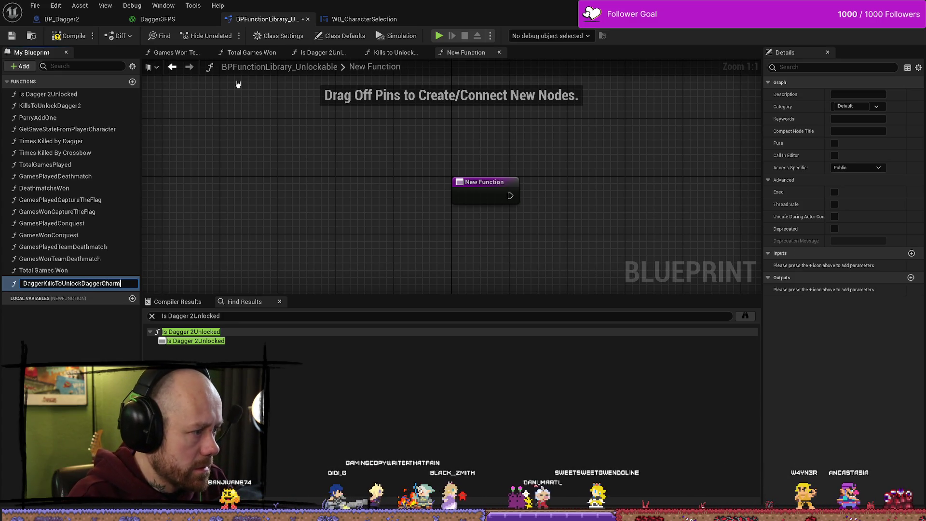
key(Return)
drag(420, 212, 296, 217)
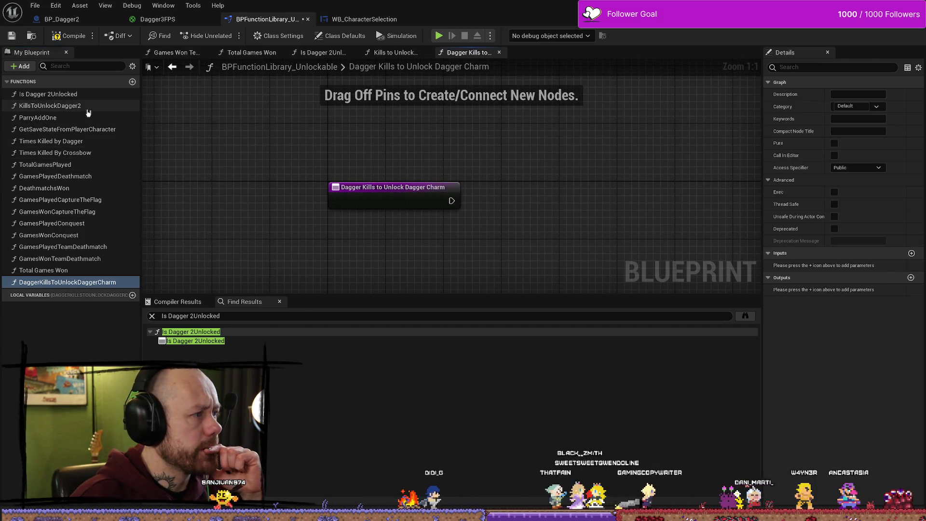
click(393, 52)
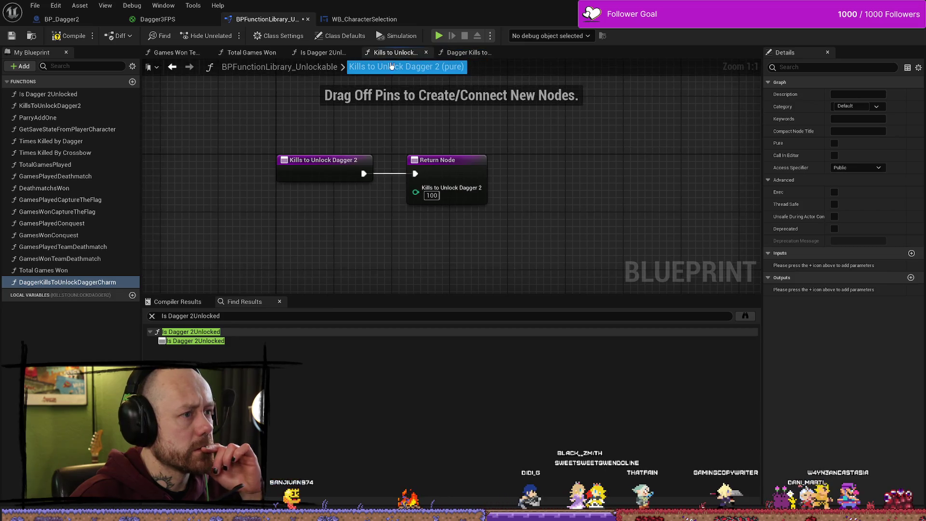
click(486, 158)
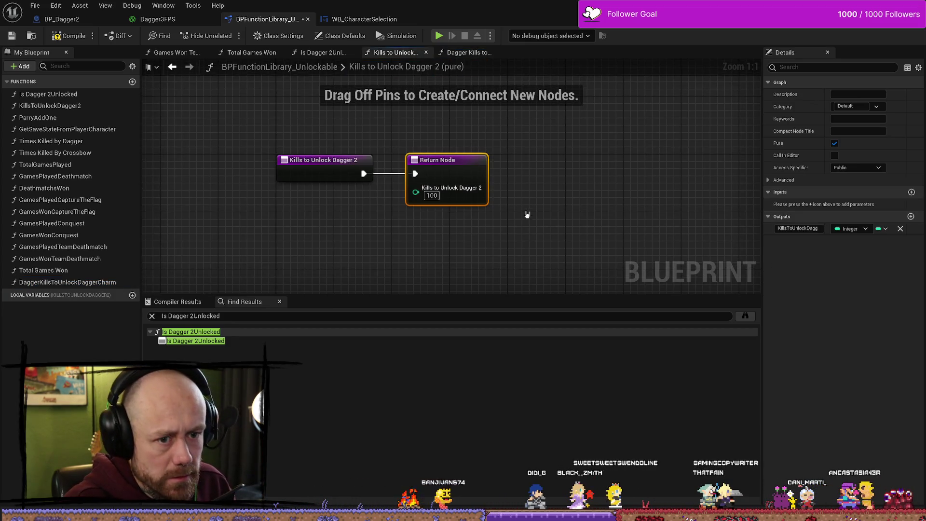
- Paste the return node into DaggerKillsToUnlockDaggerCharm, wire it, and name its output Dagger Kills to Unlock Dagger Charm
click(476, 53)
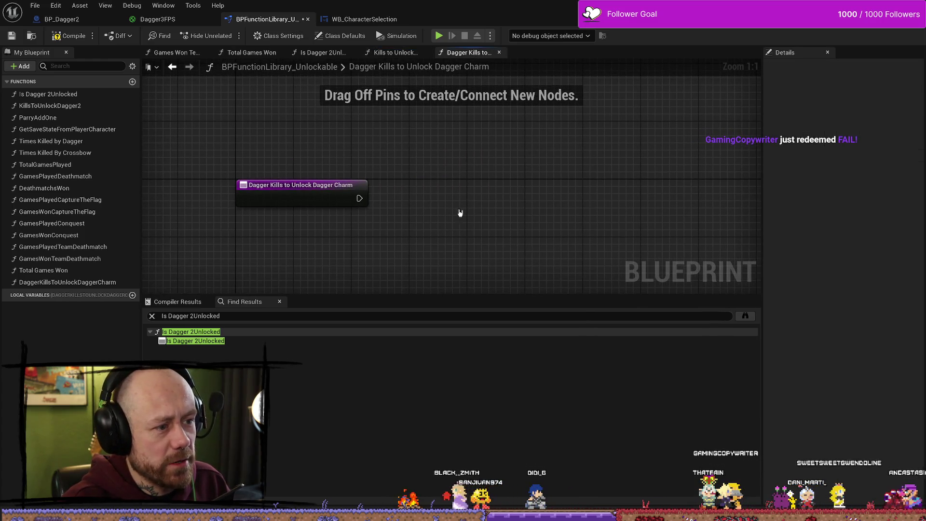
key(ctrl+v)
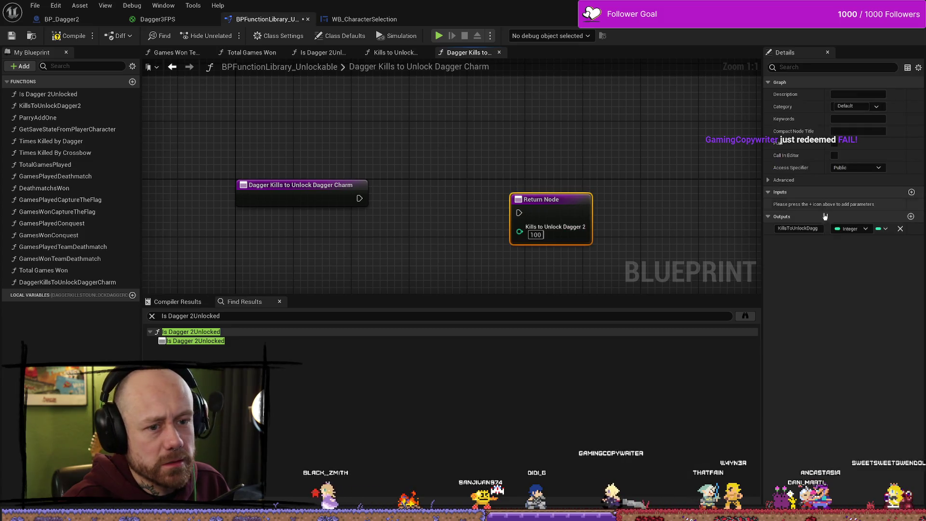
click(800, 229)
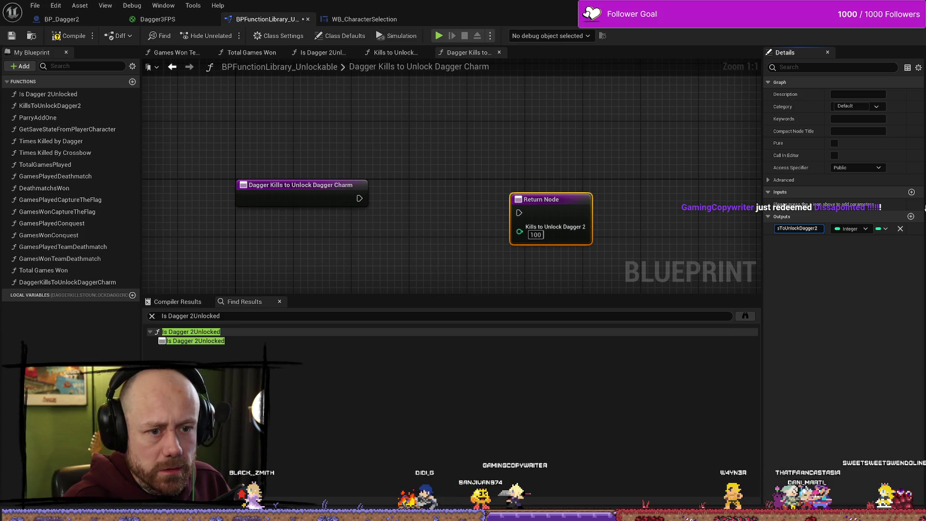
key(Return)
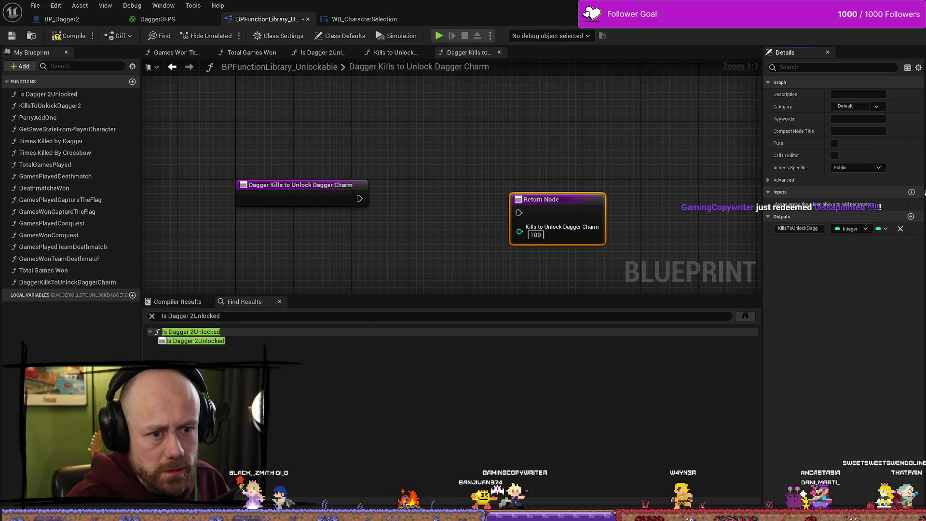
mouse_move(359, 198)
mouse_down()
mouse_move(519, 213)
mouse_move(538, 201)
mouse_move(472, 188)
mouse_up()
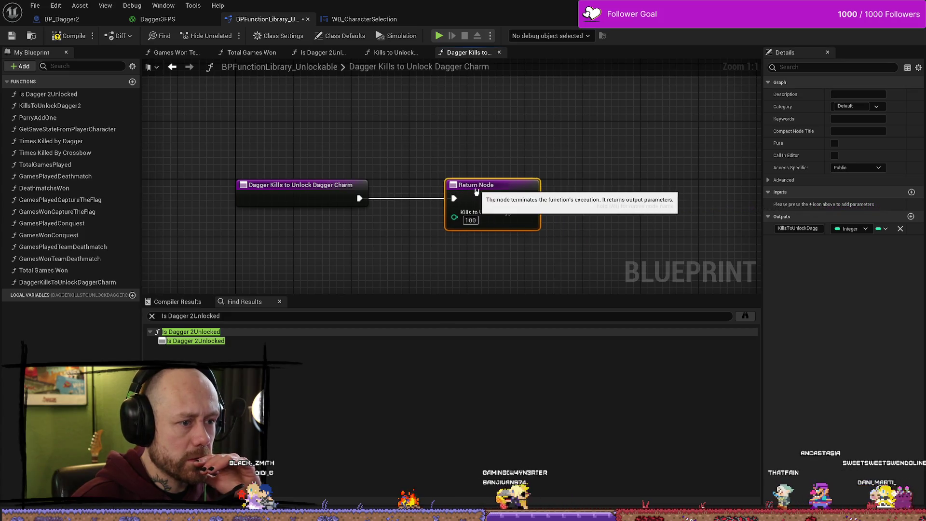
click(801, 229)
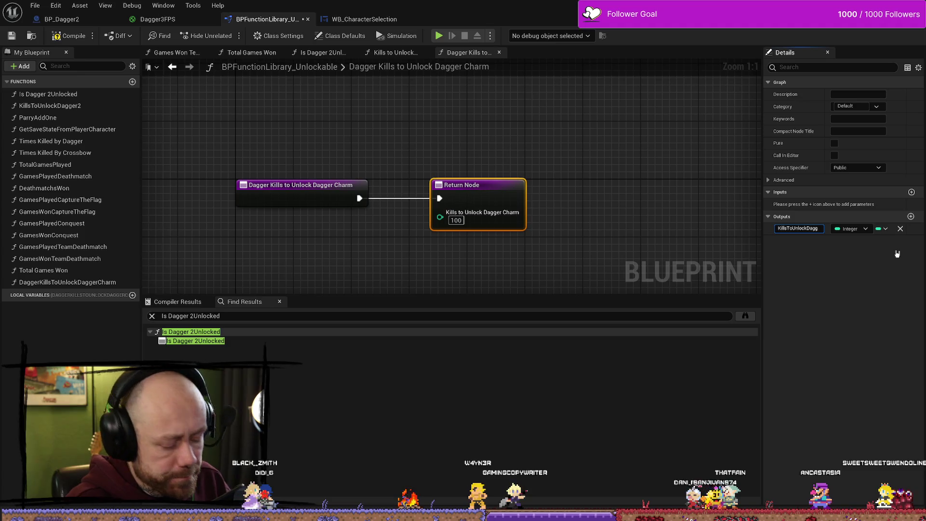
text(Dagger)
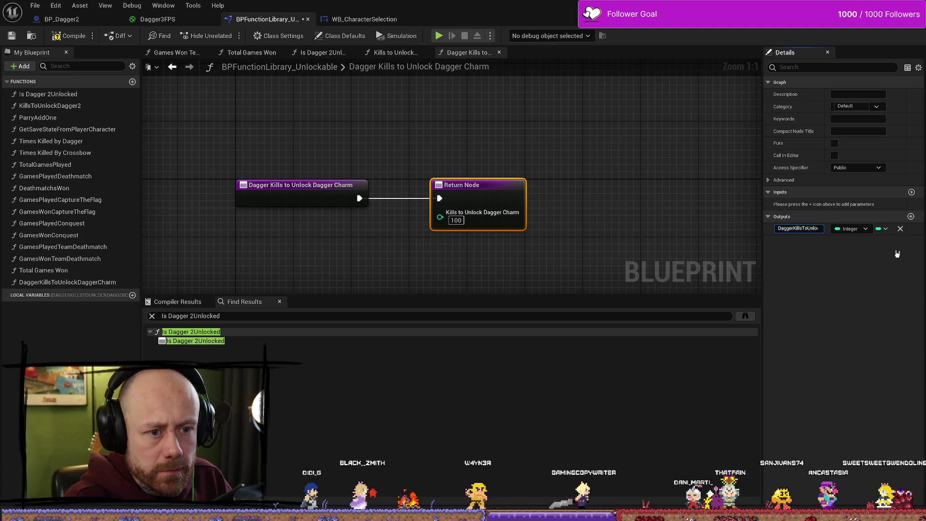
key(Return)
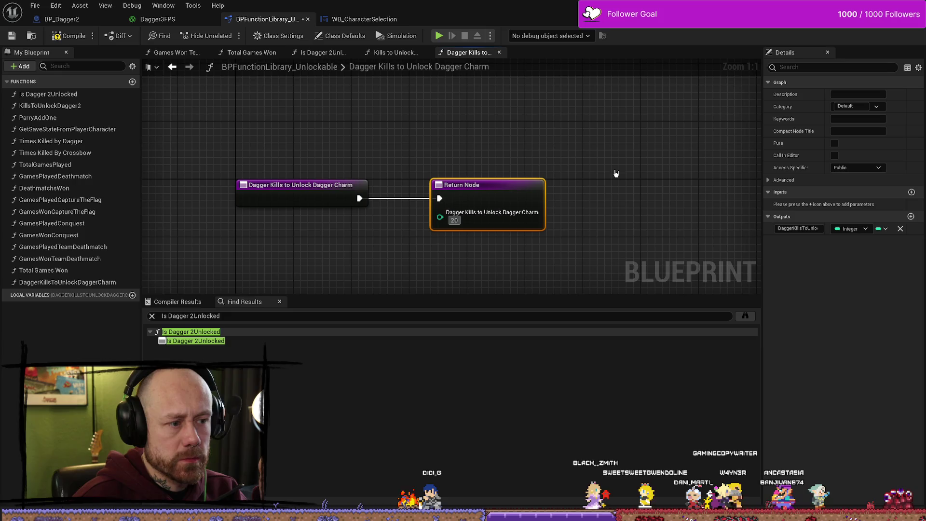
- Save the Unlockable function library
click(11, 35)
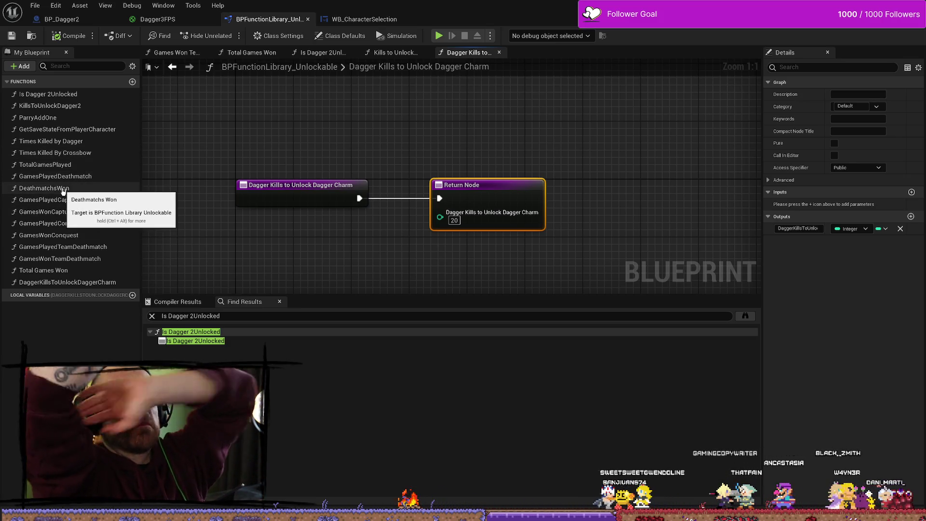
mouse_move(403, 135)
mouse_down()
mouse_move(432, 158)
mouse_move(437, 138)
mouse_up()
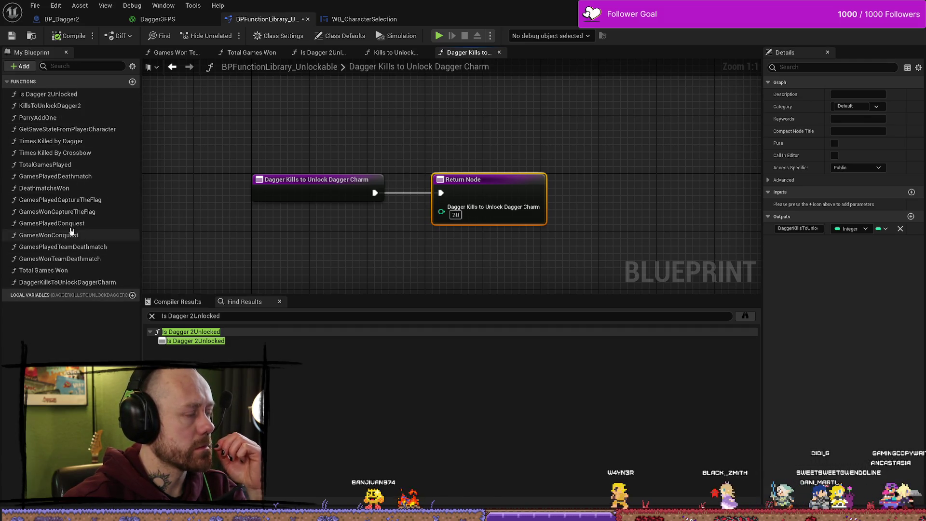
right_click(78, 283)
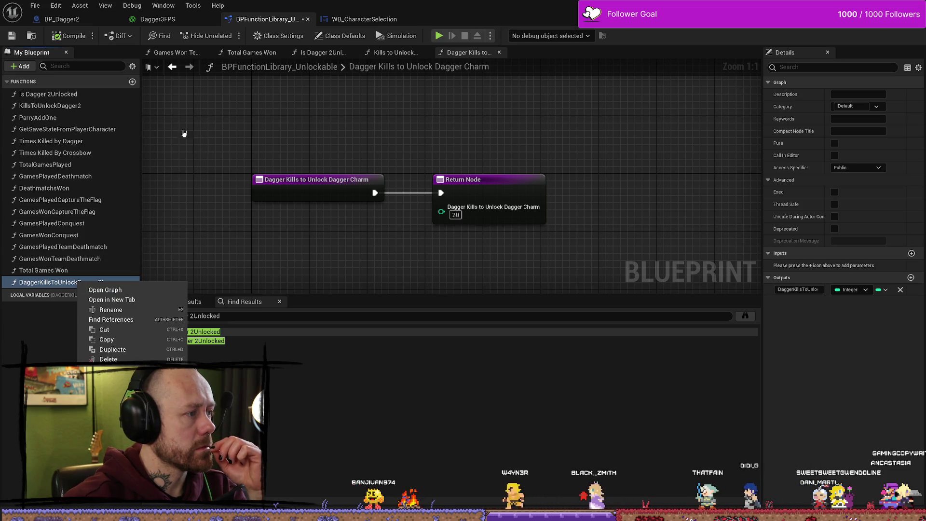
- Add an IsDaggerCharmUnlocked function and reopen Is Dagger 2Unlocked for reference
click(132, 81)
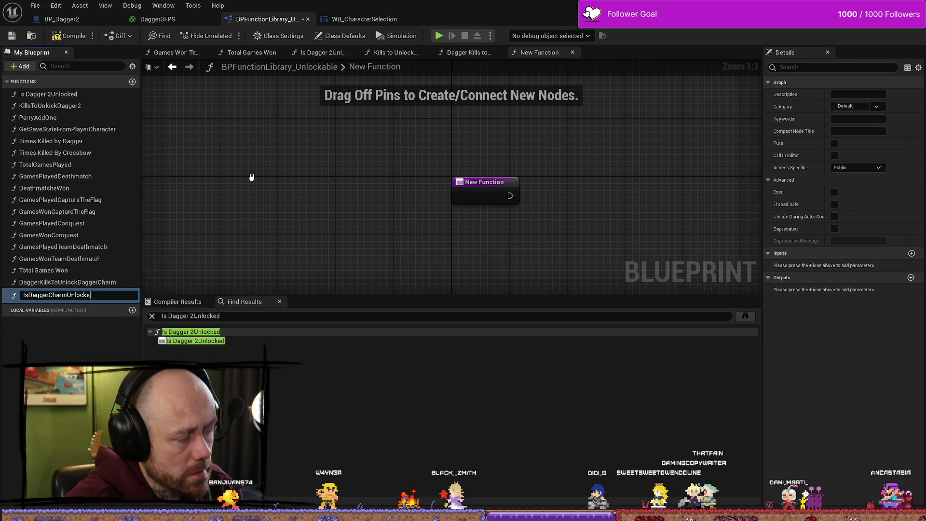
text(d)
key(Return)
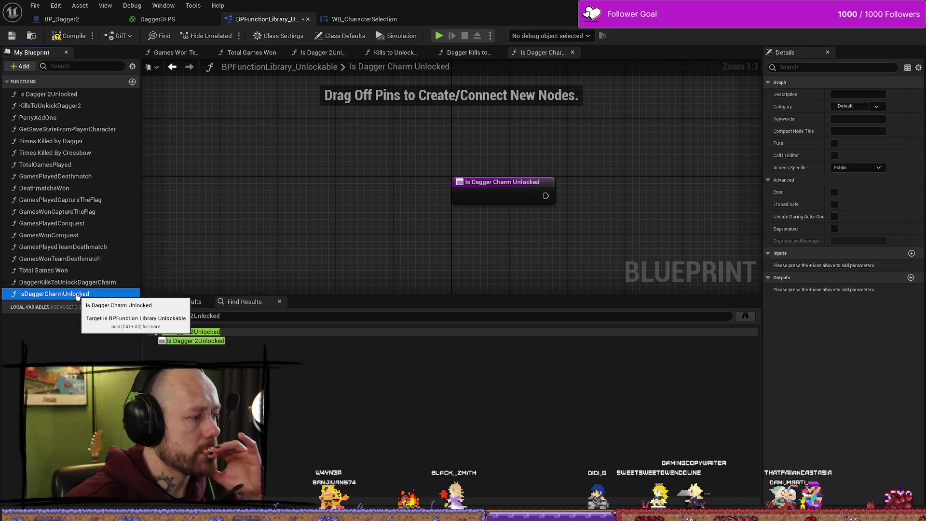
double_click(48, 94)
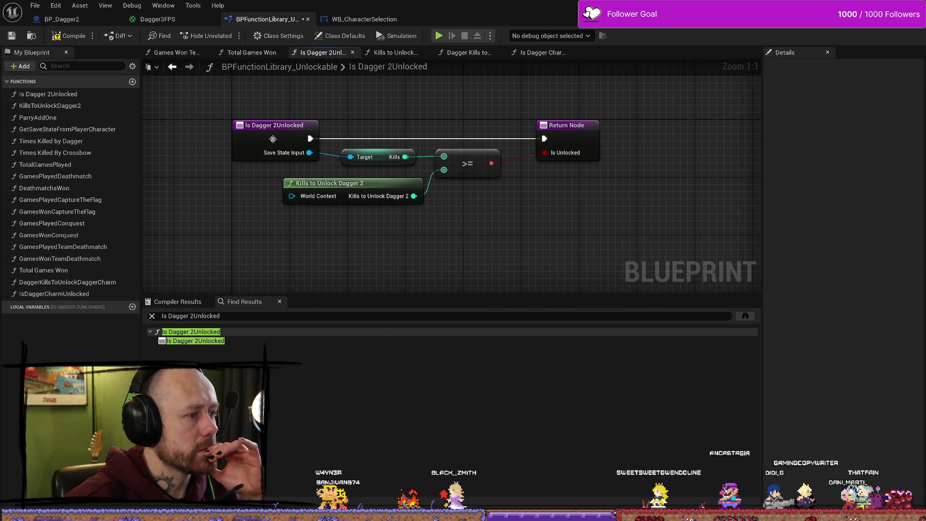
- Return to the library and select the Is Dagger Charm Unlocked entry node
click(357, 19)
click(273, 19)
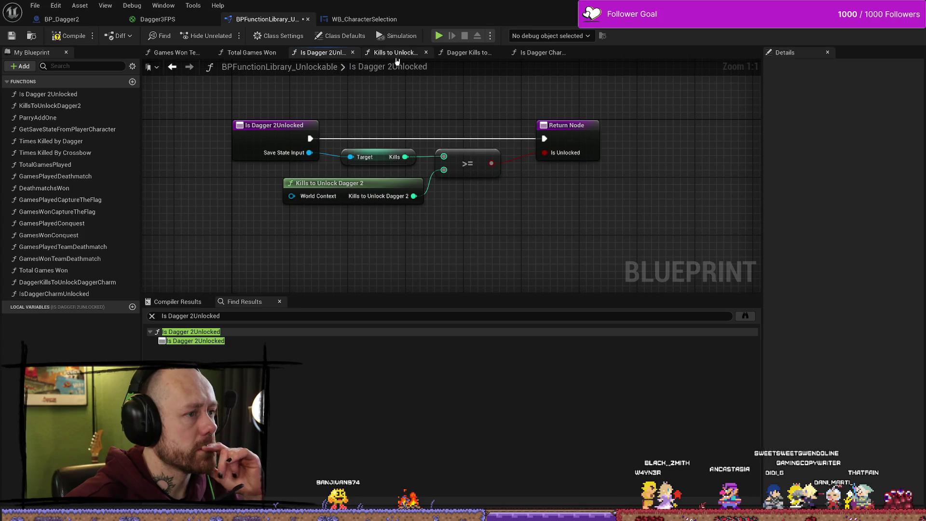
click(543, 52)
click(492, 184)
- Add a Save Stats object reference input named Save State
click(912, 218)
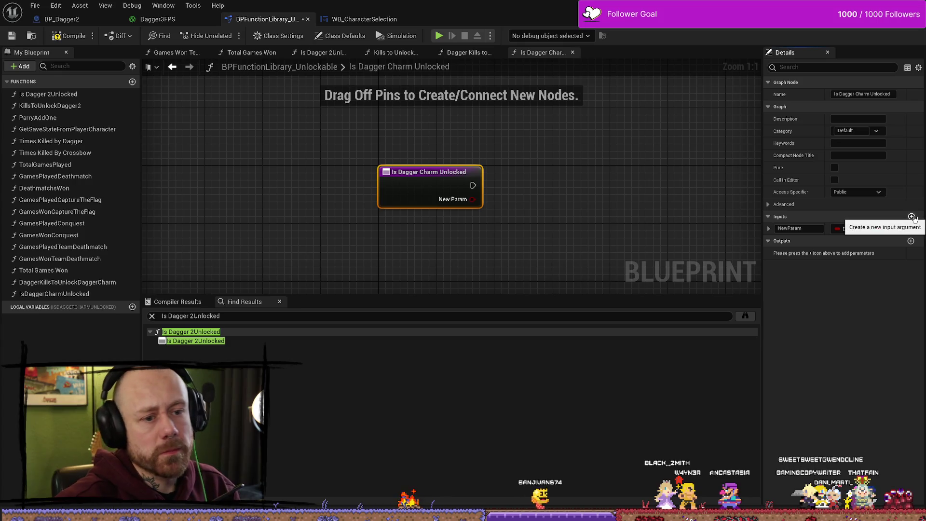
click(866, 229)
text(savesta)
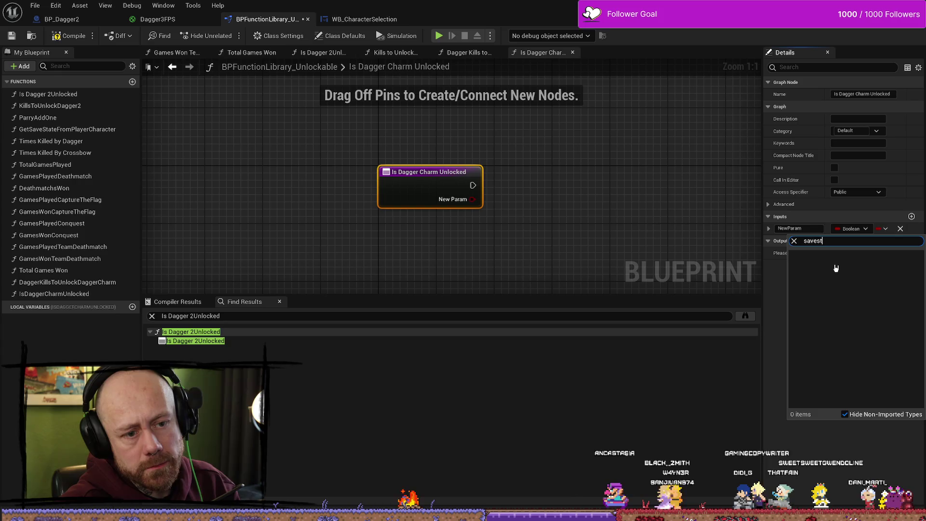
mouse_move(836, 268)
click(777, 268)
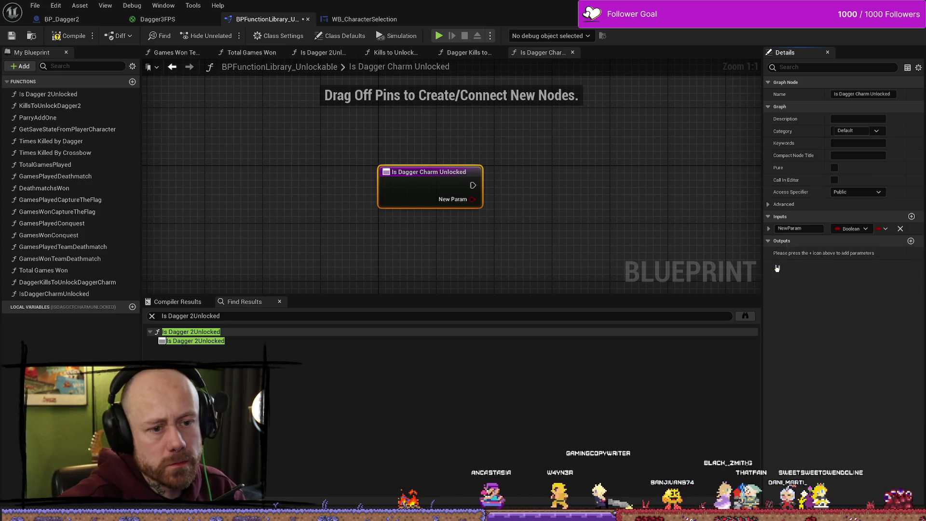
click(791, 228)
text(Save State)
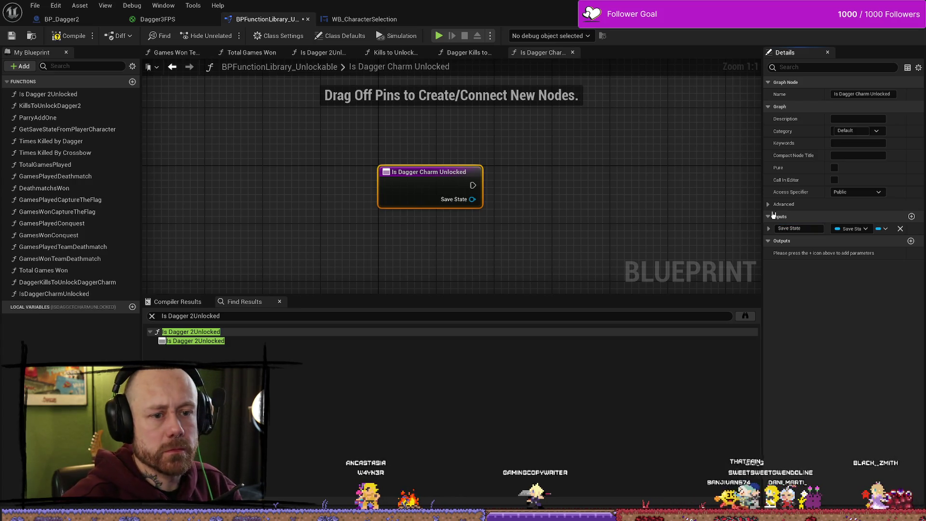
click(639, 188)
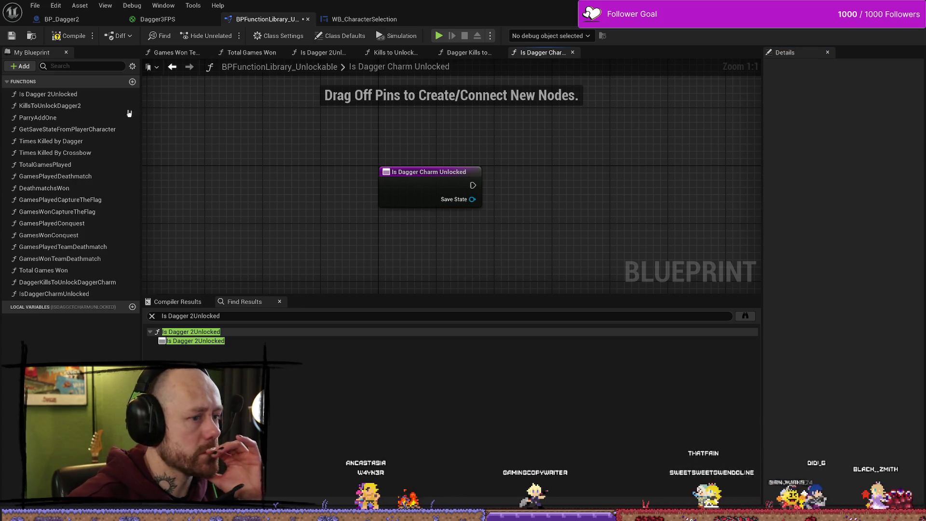
drag(322, 52, 471, 56)
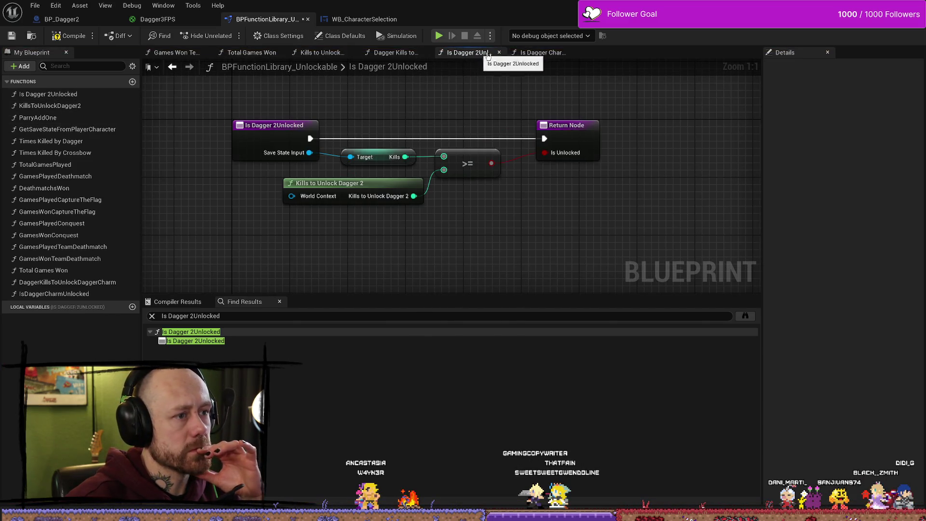
- Pull a Dagger Kills getter off the Save State input in Is Dagger Charm Unlocked
click(549, 58)
drag(473, 199, 538, 206)
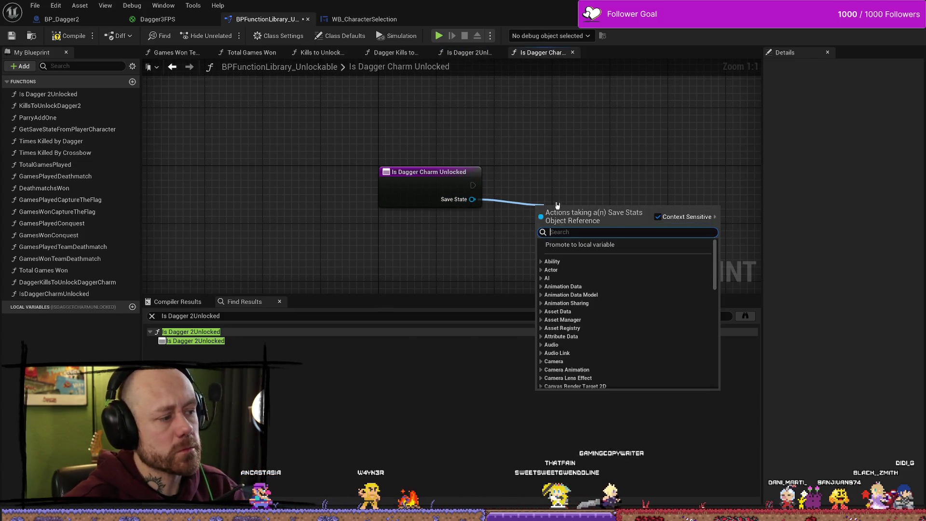
text(dag)
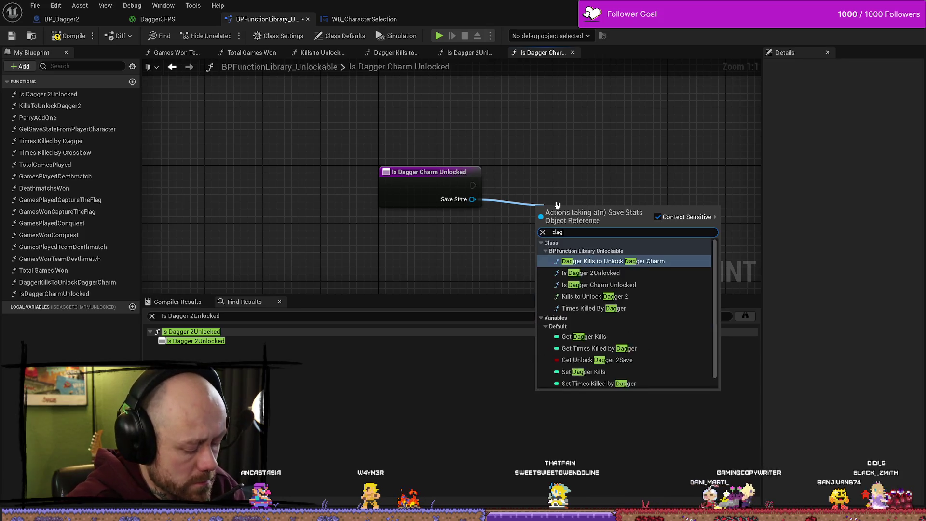
text(gerkills)
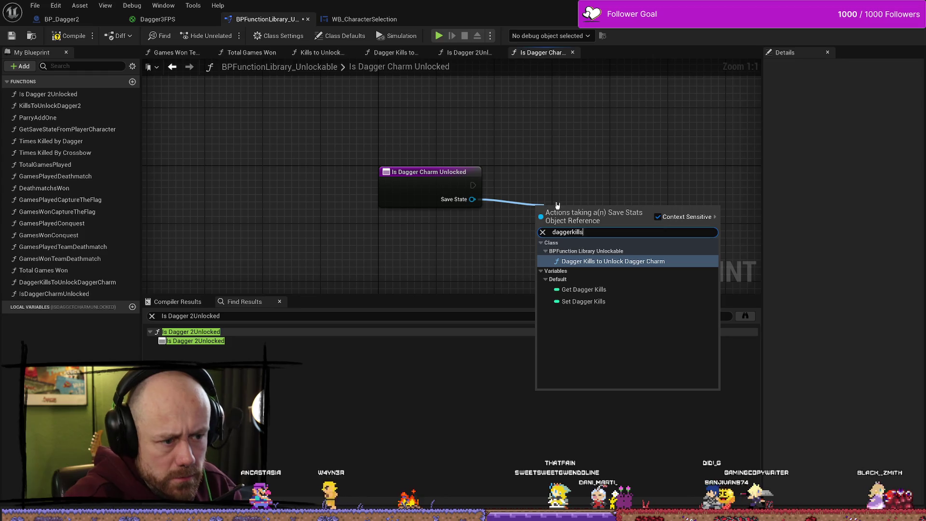
key(Down)
key(Return)
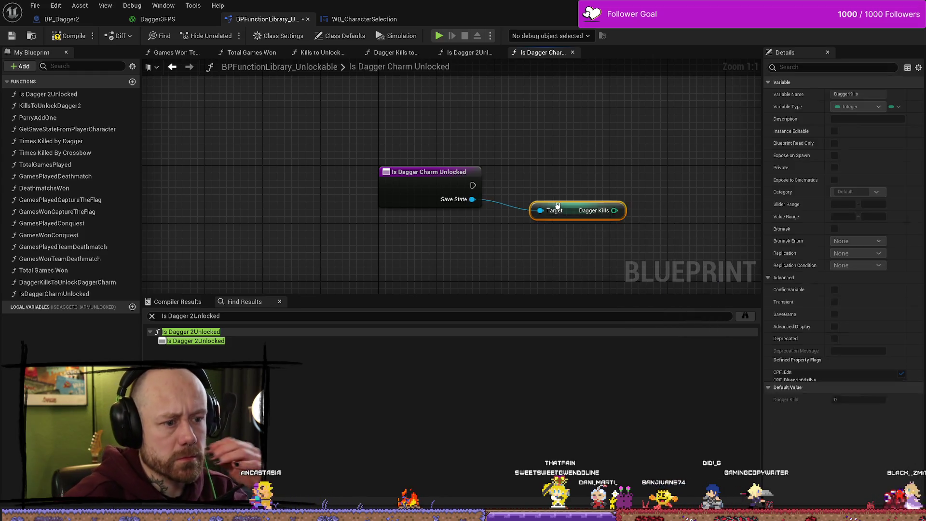
- Place a Dagger Kills to Unlock Dagger Charm call, then open that function's graph
click(474, 57)
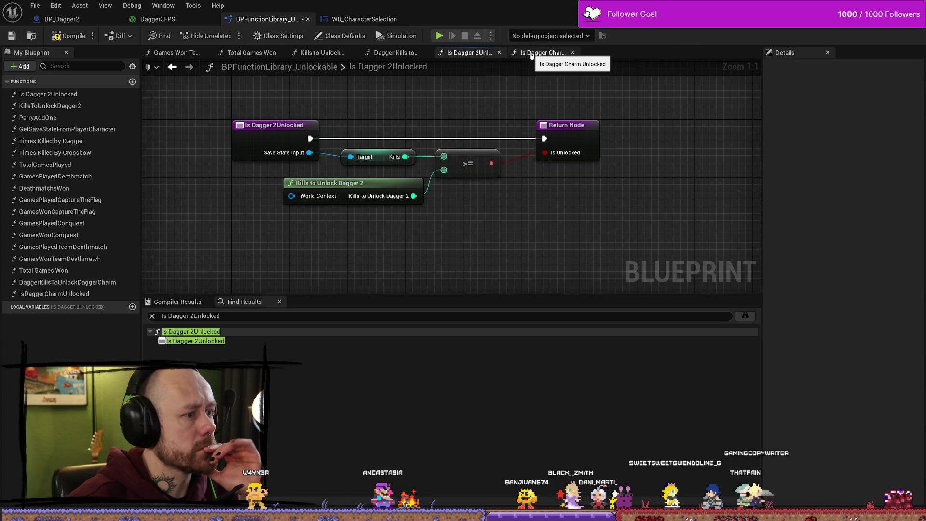
click(532, 56)
right_click(517, 285)
text(ki)
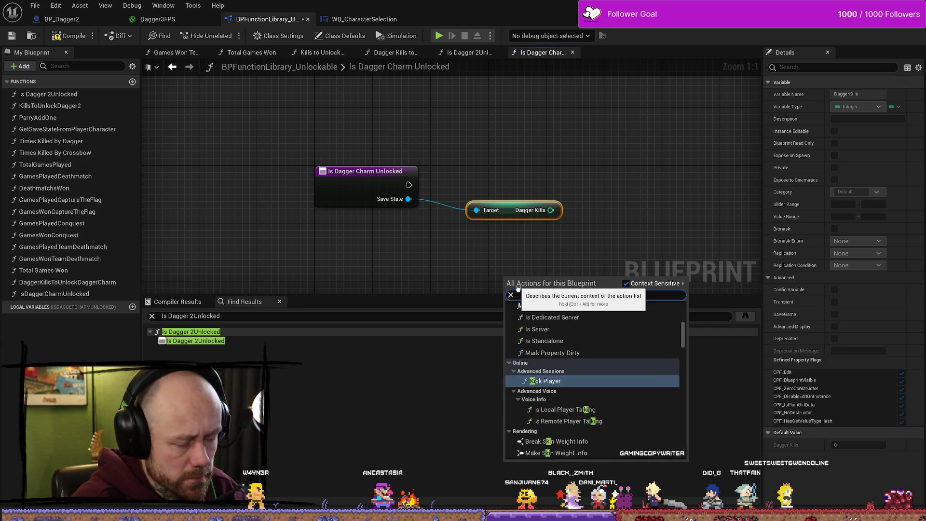
key(BackSpace)
key(BackSpace)
text(get)
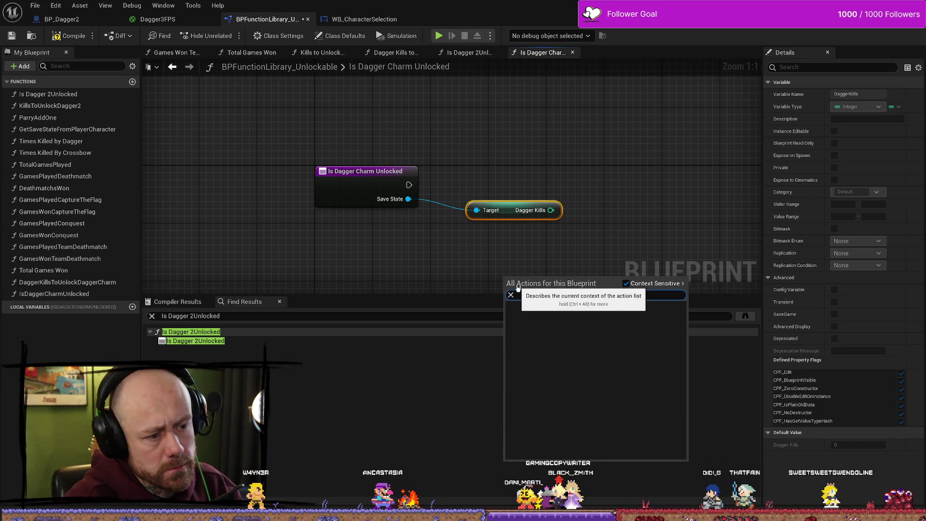
text(dagger)
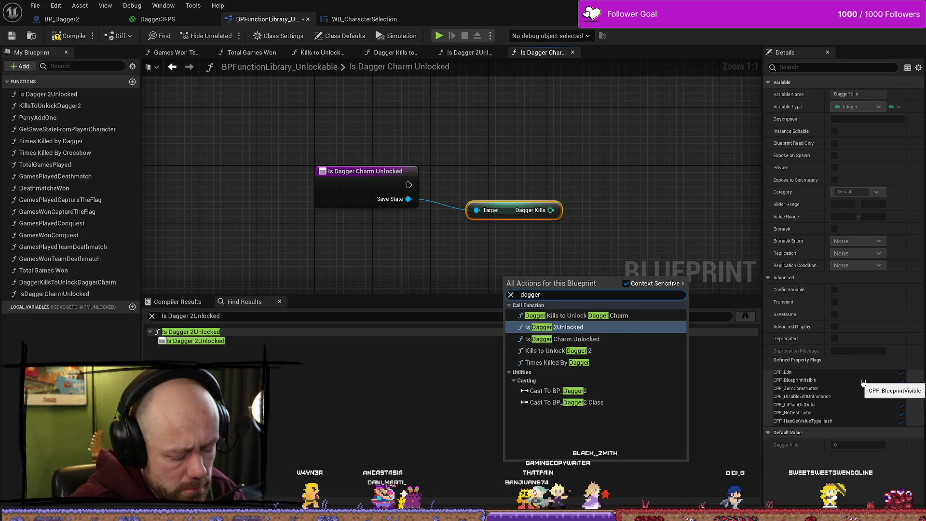
text( charm)
key(Escape)
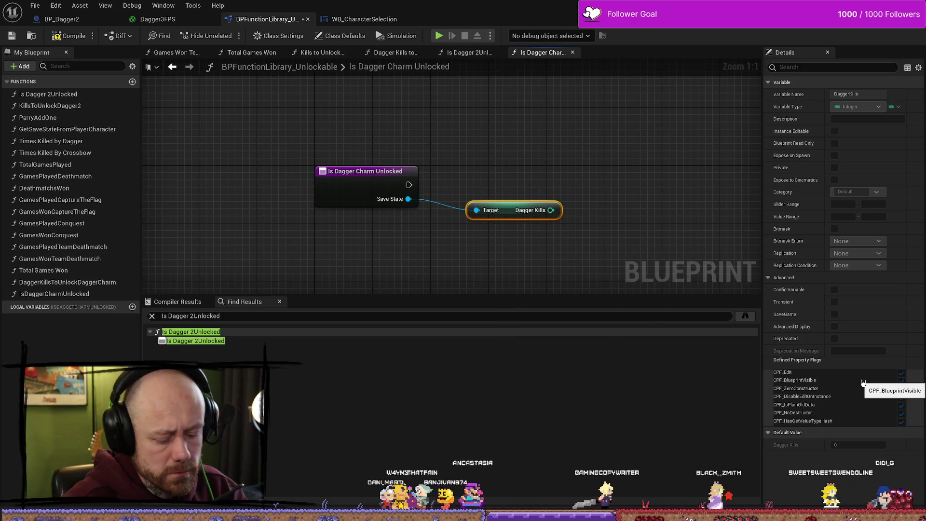
drag(376, 262, 370, 206)
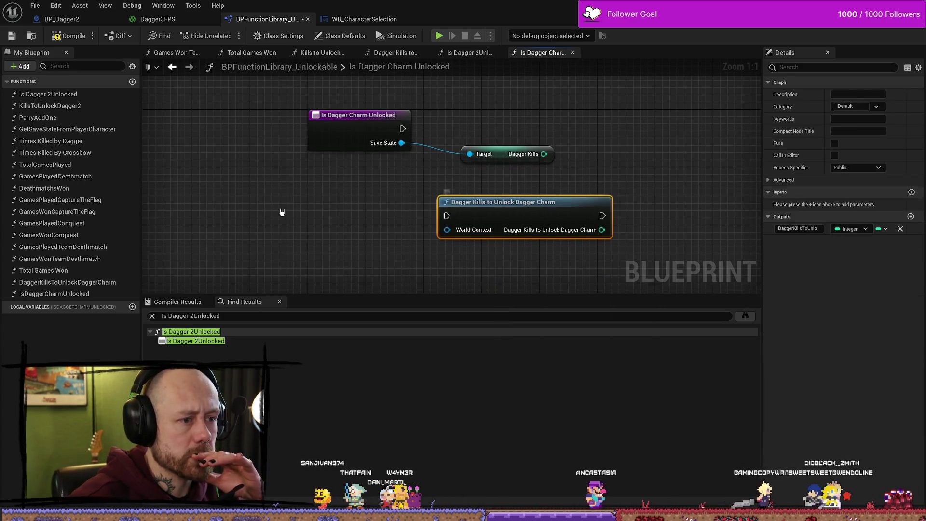
double_click(68, 282)
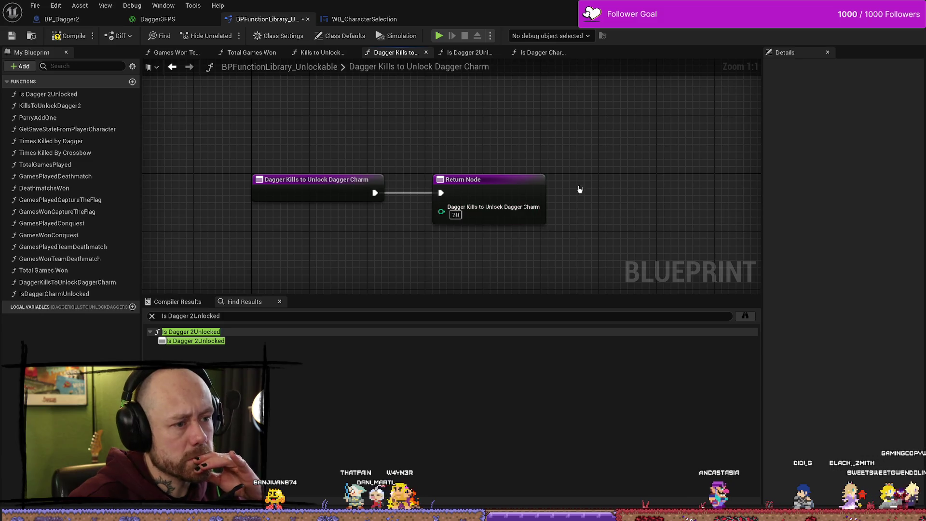
- Make Dagger Kills to Unlock Dagger Charm a pure function and return to Is Dagger Charm Unlocked
click(275, 179)
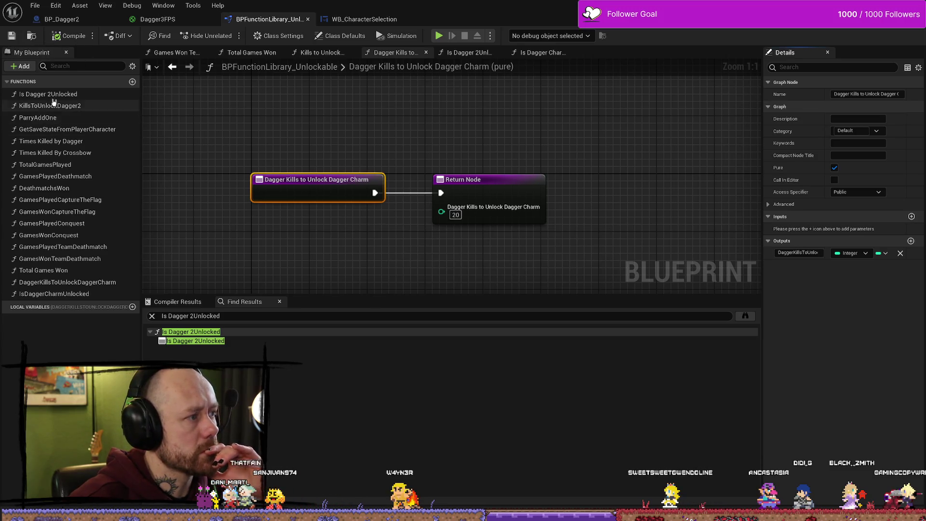
double_click(76, 293)
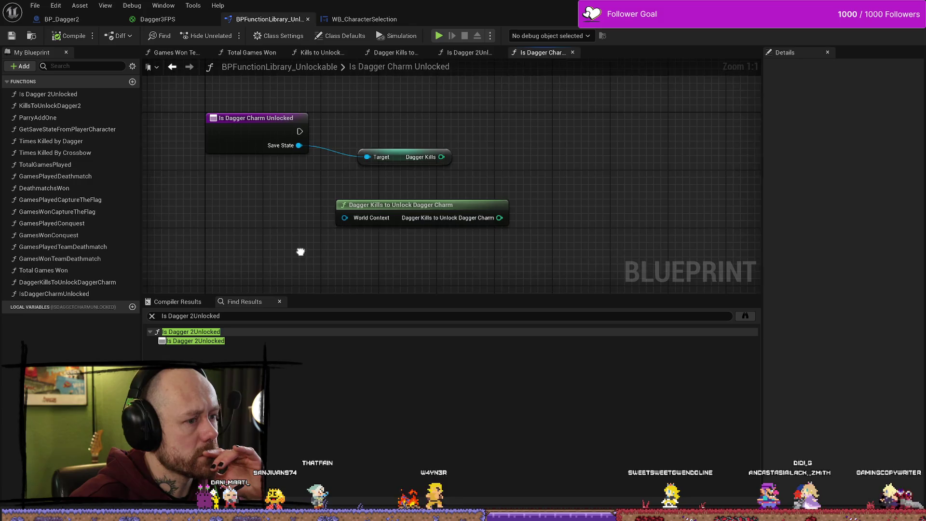
drag(400, 190, 346, 189)
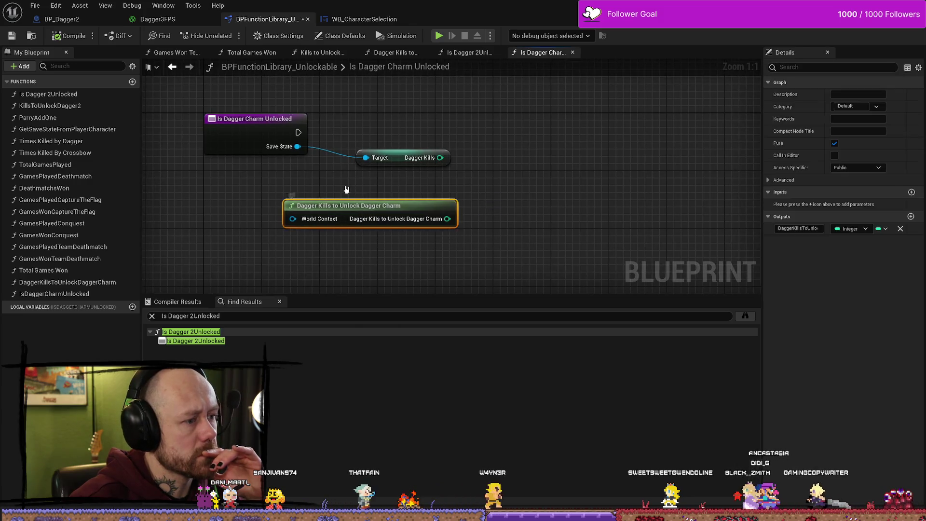
- Replace the old call with a pure Dagger Kills to Unlock Dagger Charm node
key(Delete)
right_click(378, 241)
text(dagger)
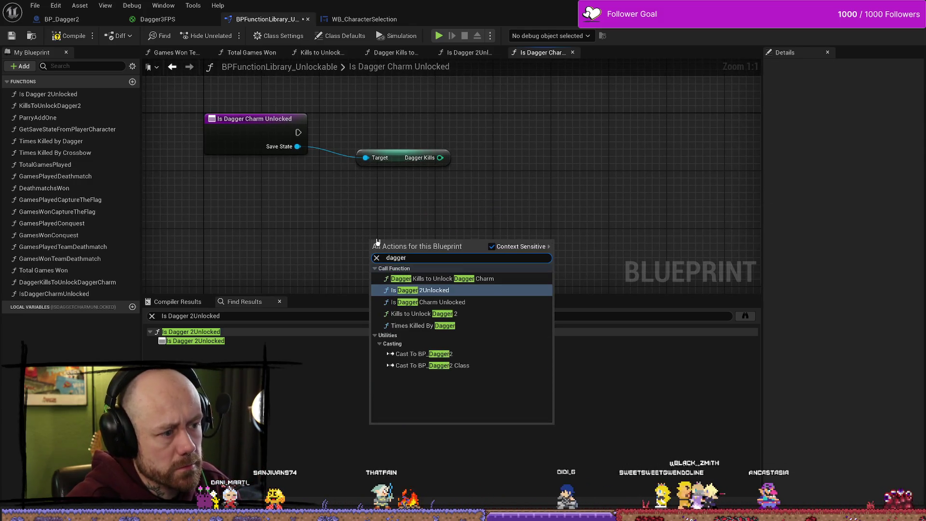
key(Up)
key(Return)
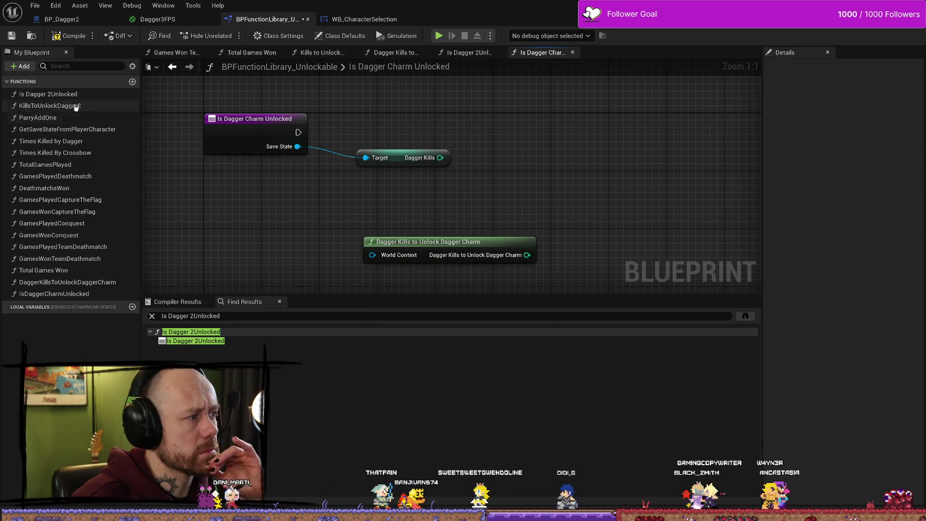
- Move the unlock-threshold node beside Dagger Kills and start wiring its value, matching Is Dagger 2Unlocked
click(484, 53)
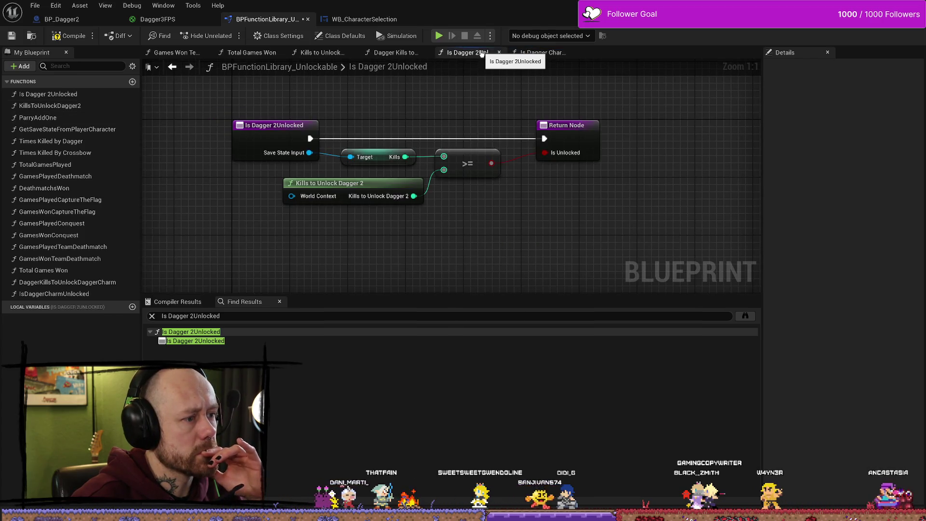
click(550, 53)
drag(531, 263, 431, 225)
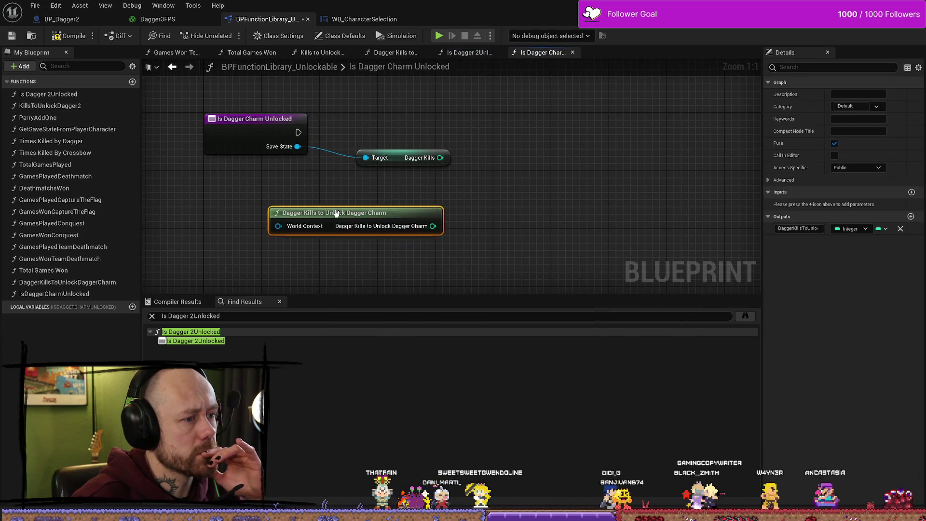
click(466, 53)
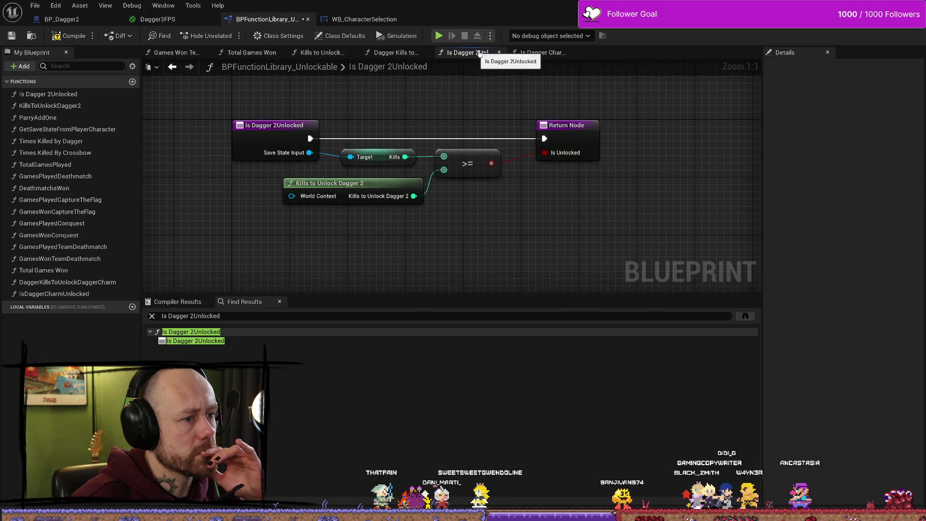
click(542, 53)
drag(430, 223, 496, 191)
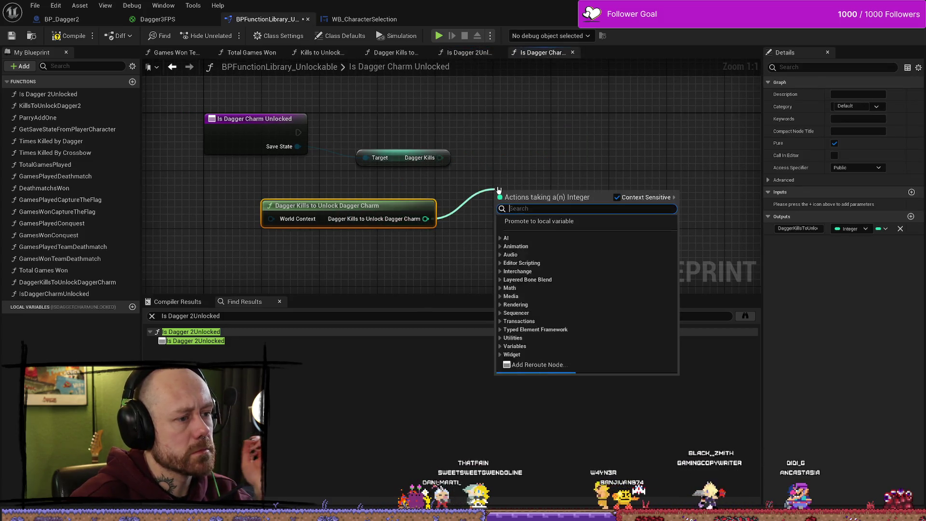
- Add a Greater Equal (>=) node and wire Dagger Kills into it
text(greater)
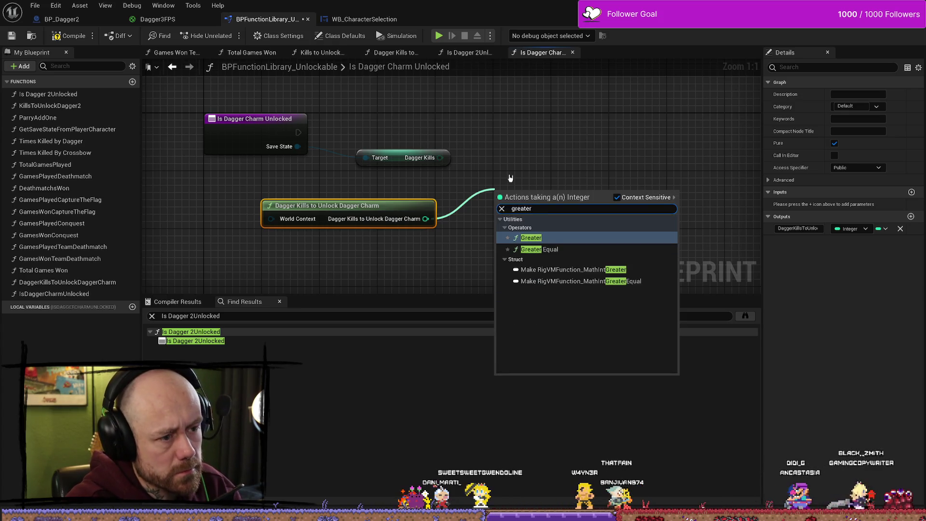
key(Down)
key(Return)
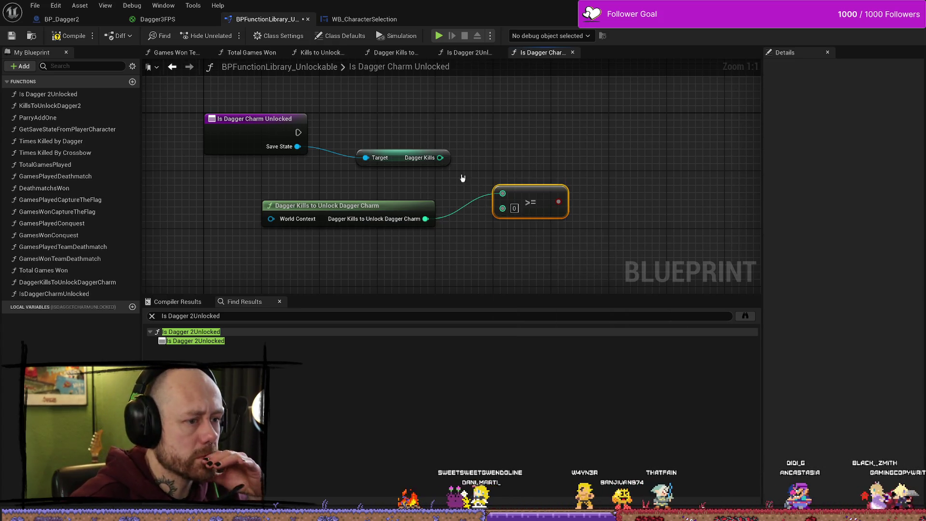
mouse_move(440, 158)
mouse_down()
mouse_move(505, 210)
mouse_move(529, 205)
mouse_move(517, 192)
mouse_up()
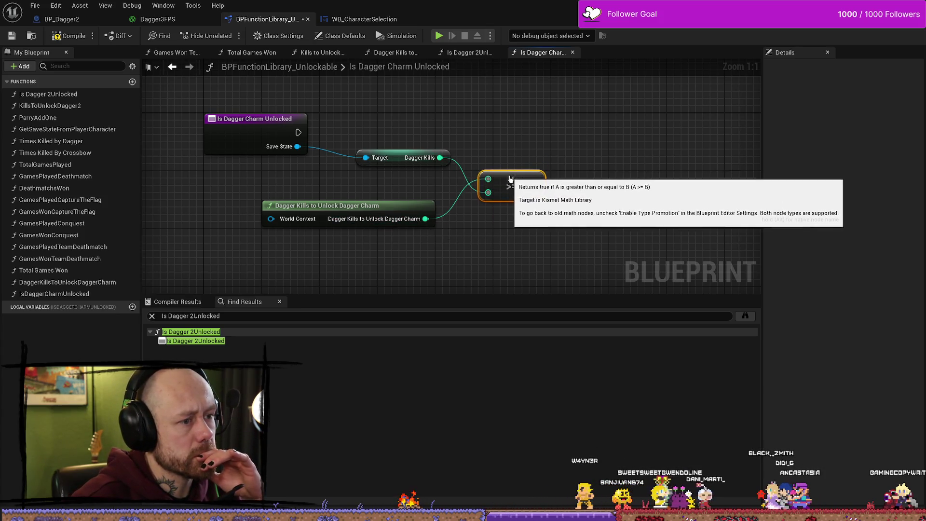
drag(381, 214, 402, 198)
key(Home)
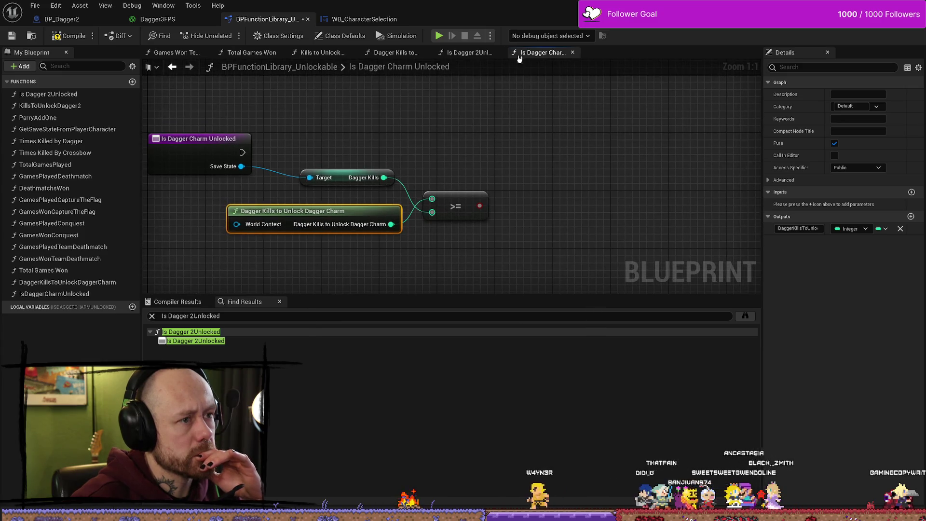
- Matching Is Dagger 2Unlocked, connect Dagger Kills to A and Dagger Kills to Unlock Dagger Charm to B
click(476, 53)
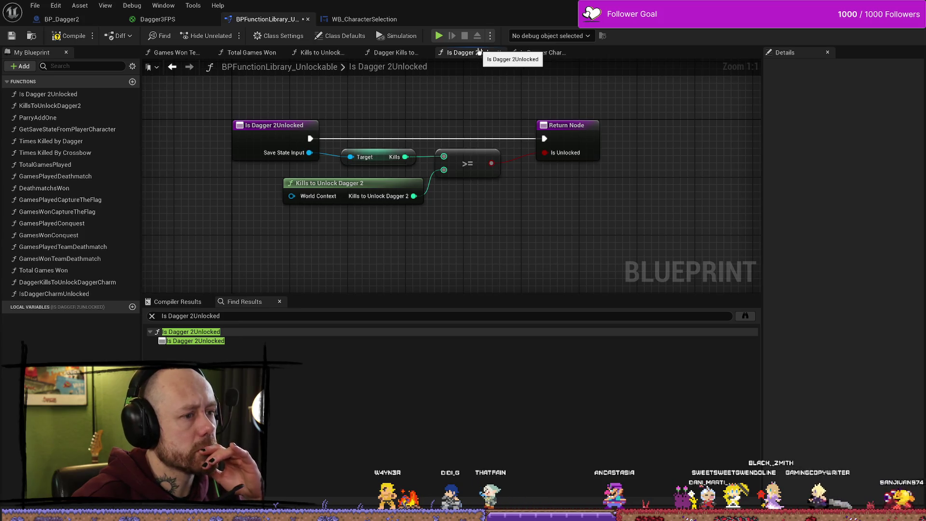
click(543, 52)
mouse_move(385, 177)
mouse_down()
mouse_move(452, 213)
mouse_move(446, 209)
mouse_up()
key(Escape)
drag(384, 178, 429, 199)
drag(392, 225, 432, 219)
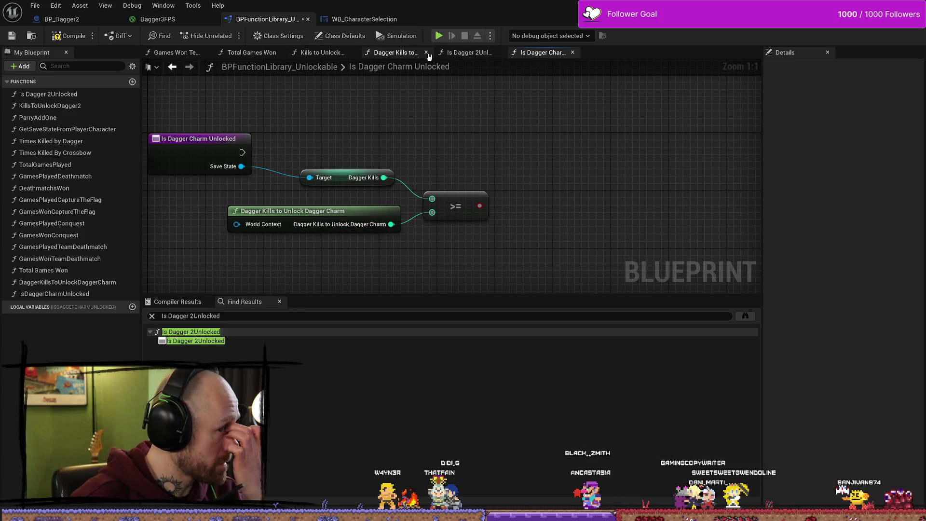
click(464, 53)
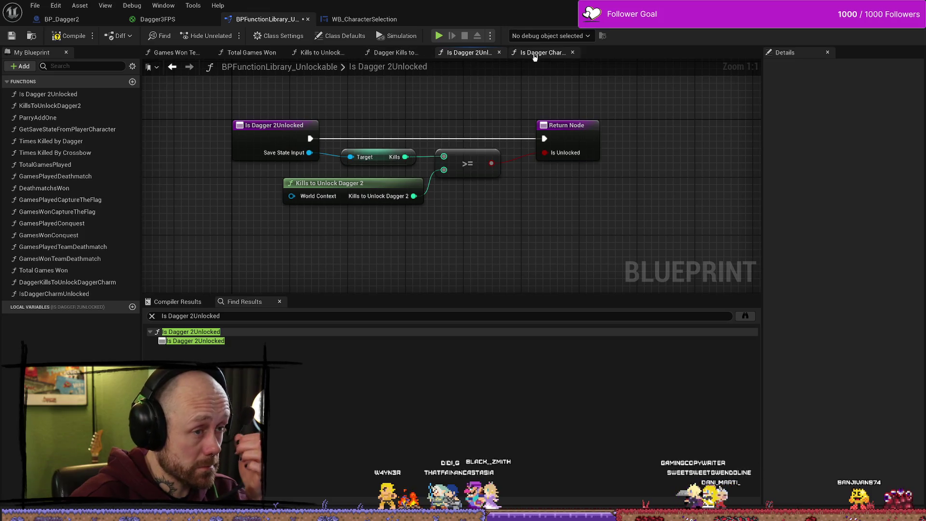
- Add a Return Node linked to the function entry's execution flow
click(534, 53)
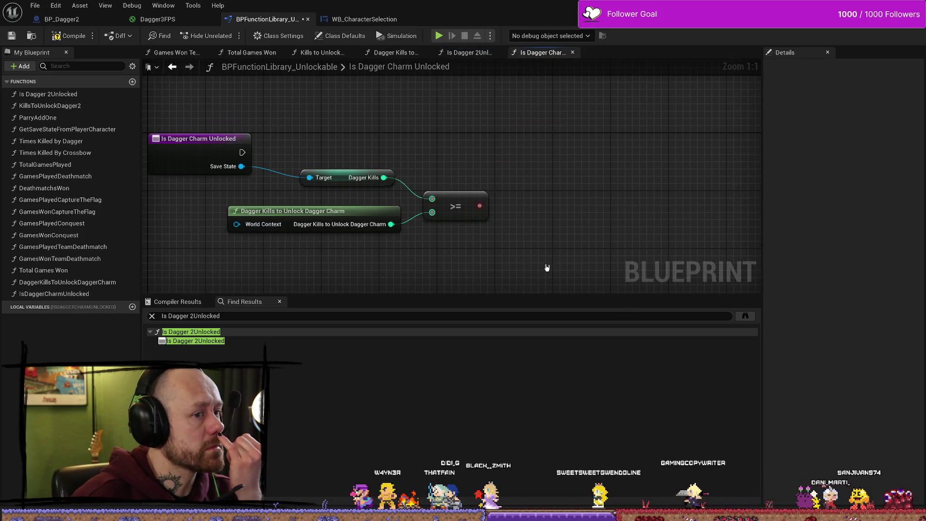
drag(241, 154, 504, 145)
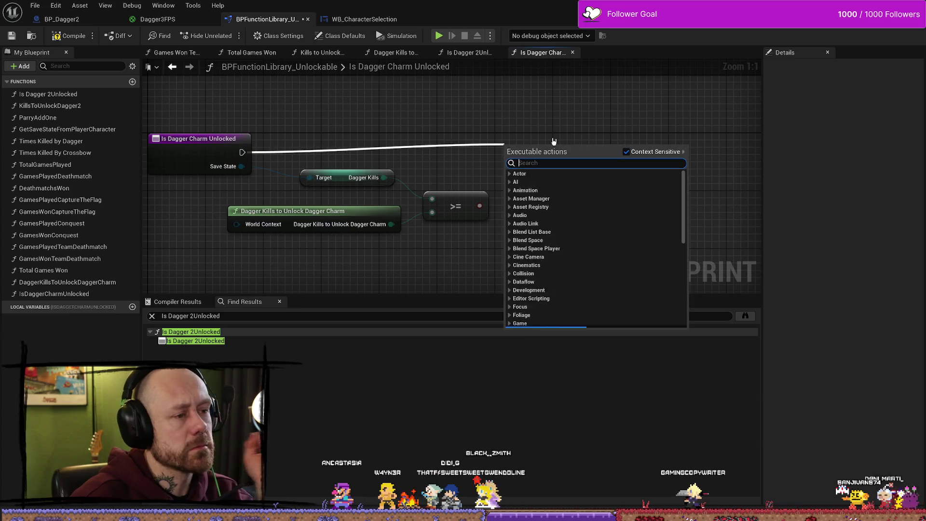
text(retunr)
key(BackSpace)
key(BackSpace)
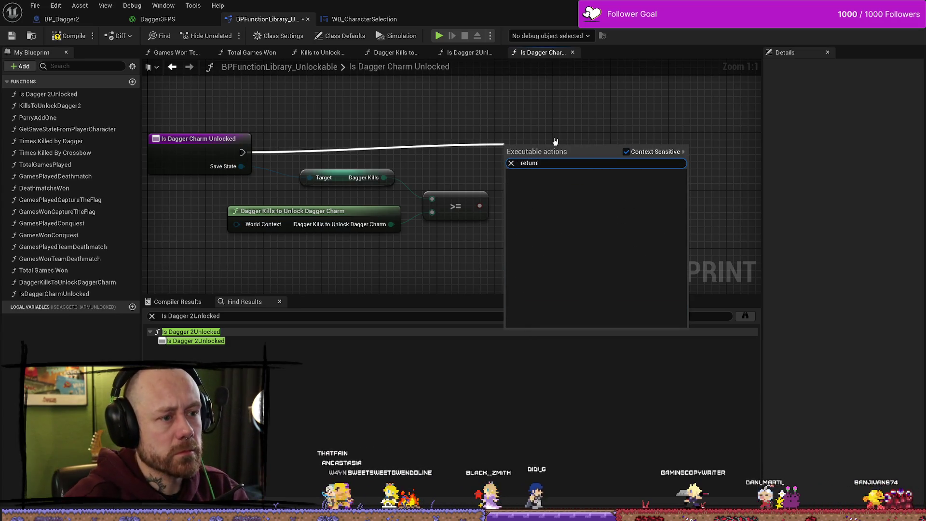
text(rn)
key(Return)
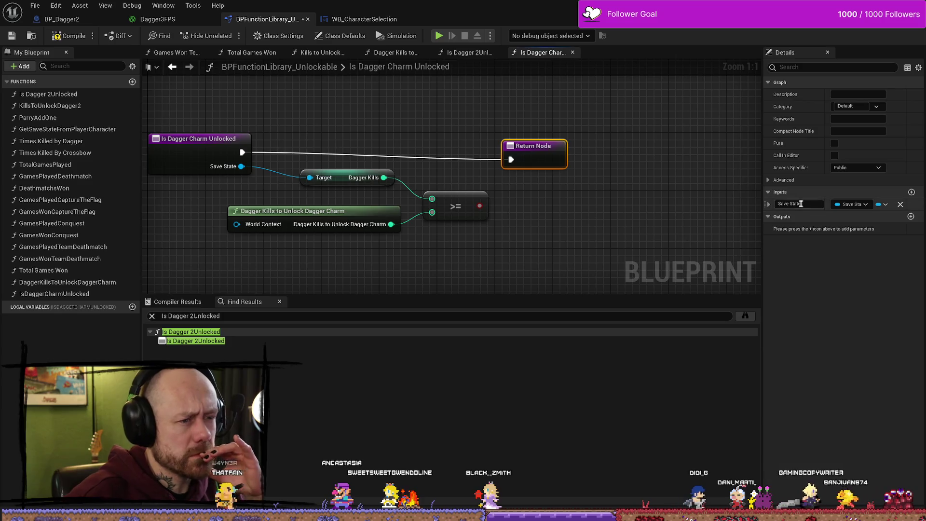
click(576, 169)
drag(547, 154, 581, 147)
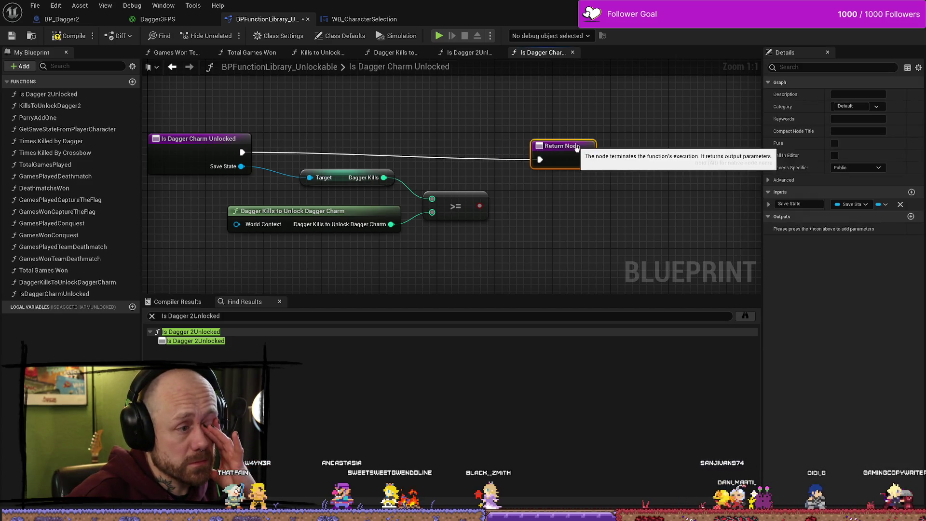
- Add a Boolean output named IsUnlocked to the function
click(911, 218)
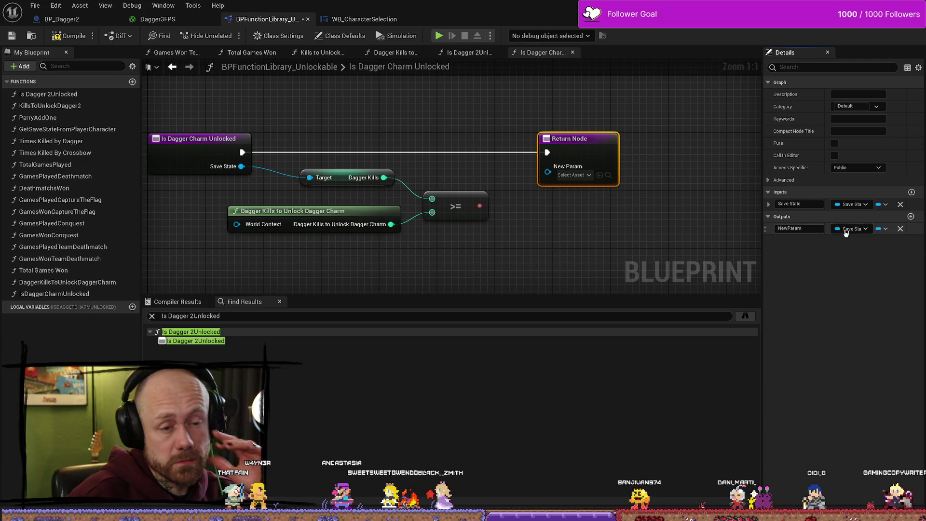
click(866, 229)
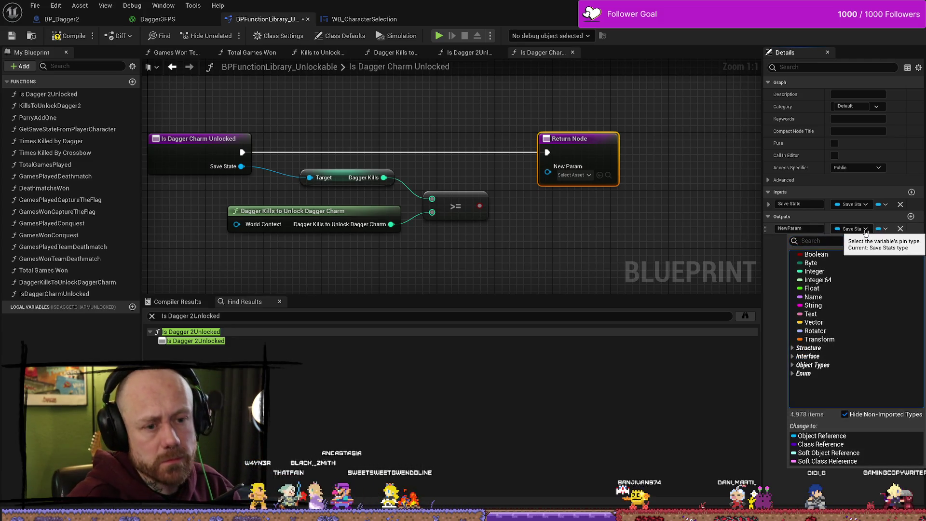
click(820, 255)
click(811, 231)
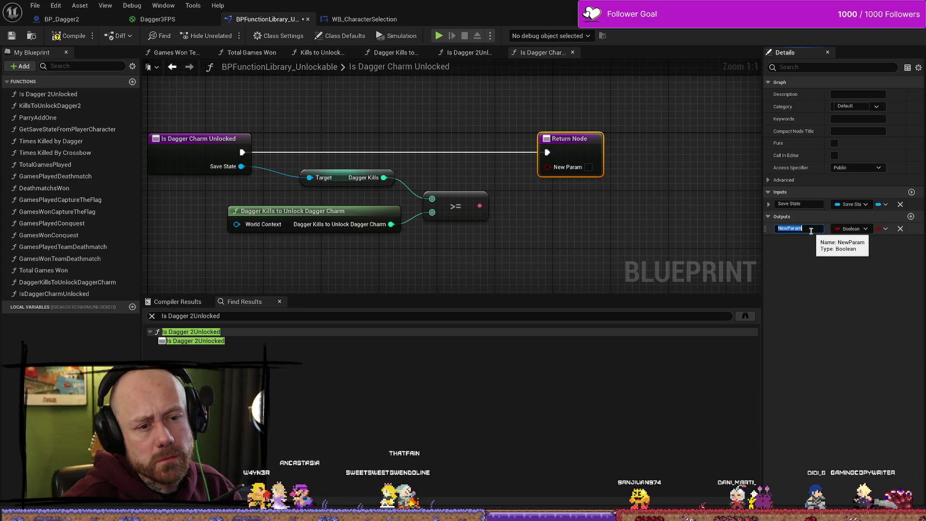
text(IsUnloc)
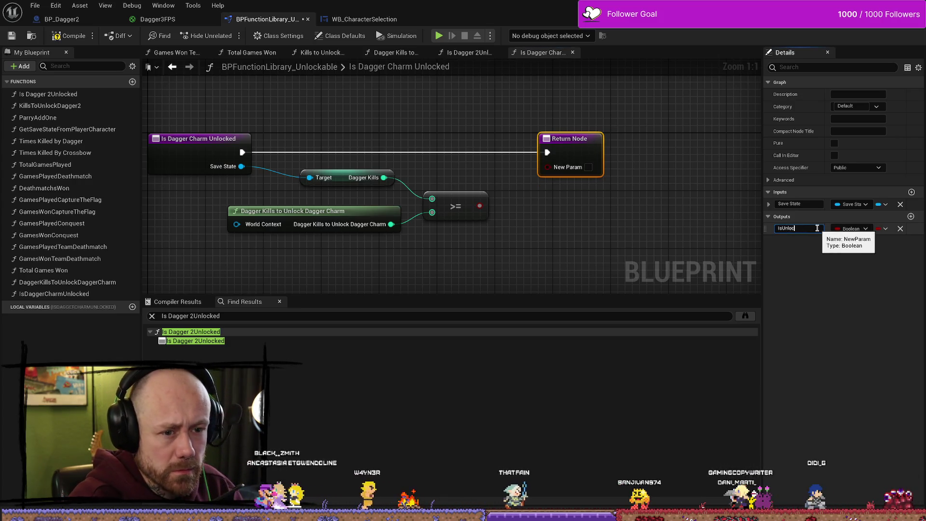
text(ked)
key(Return)
- Connect the >= result to Is Unlocked and return to WB_CharacterSelection
drag(480, 206, 548, 167)
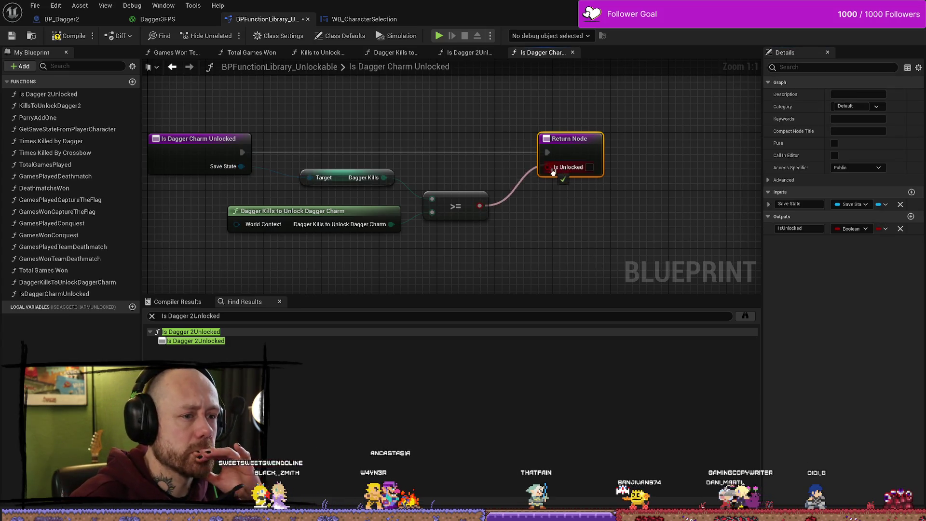
click(69, 36)
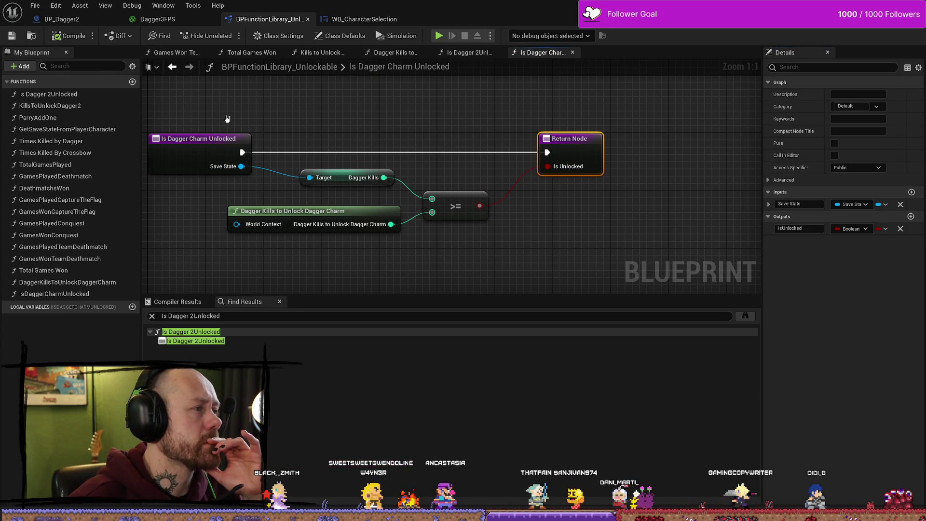
click(34, 5)
click(57, 68)
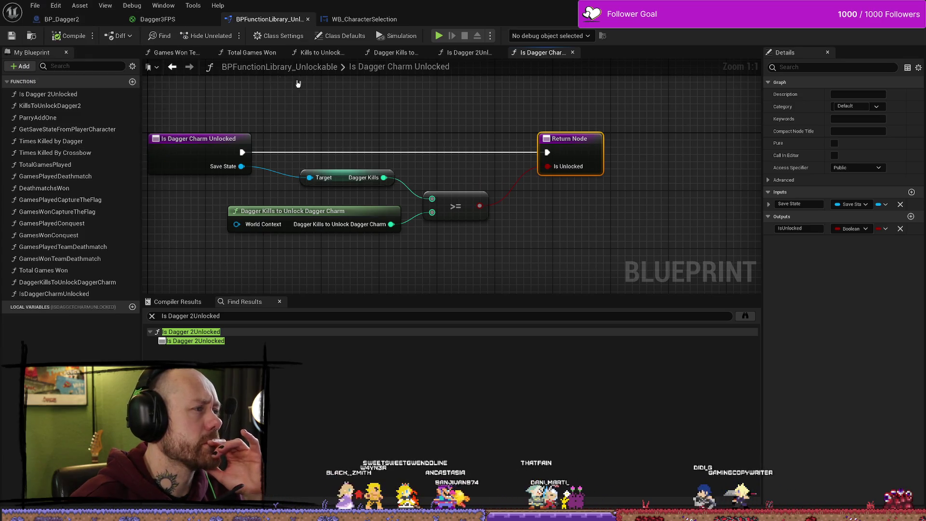
click(527, 217)
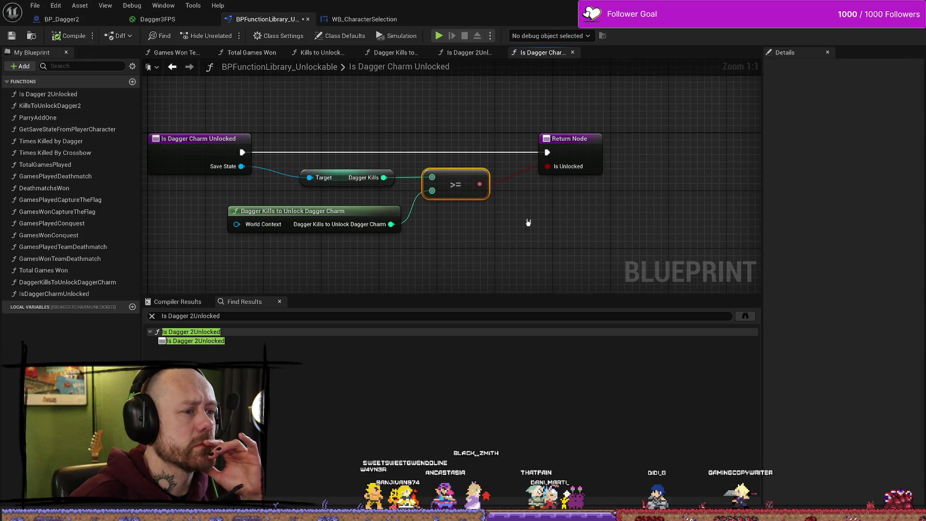
key(Home)
click(367, 19)
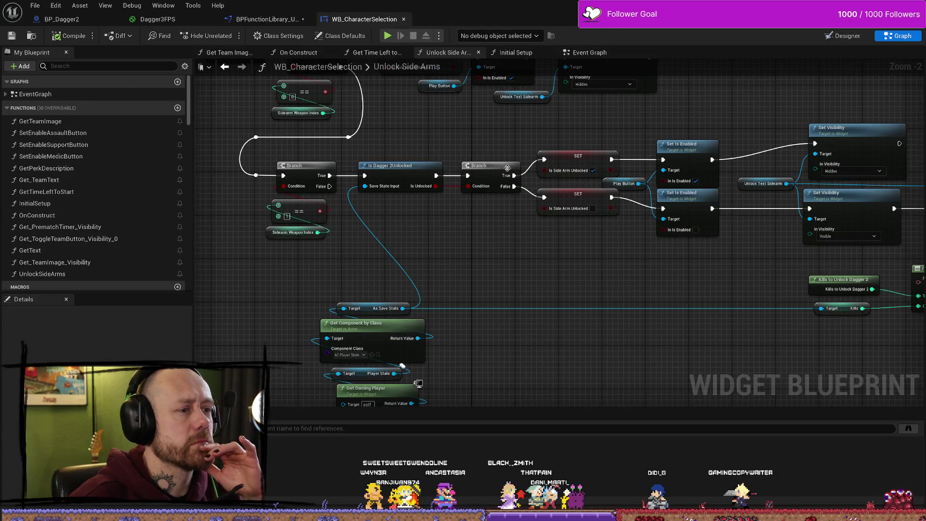
- Find References on the Unlock Side Arms node and jump to its Event Graph call
scroll(509, 170, down, 2)
scroll(312, 158, up, 2)
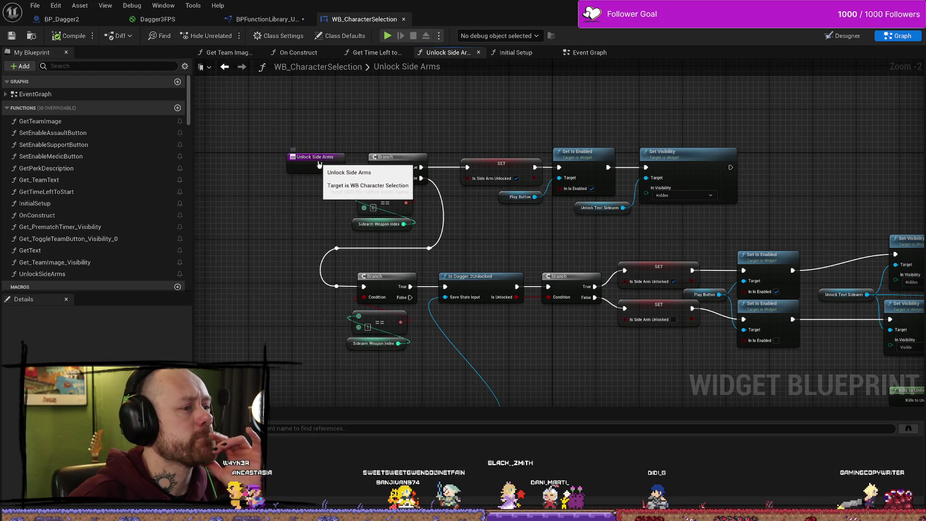
click(319, 164)
drag(825, 220, 538, 160)
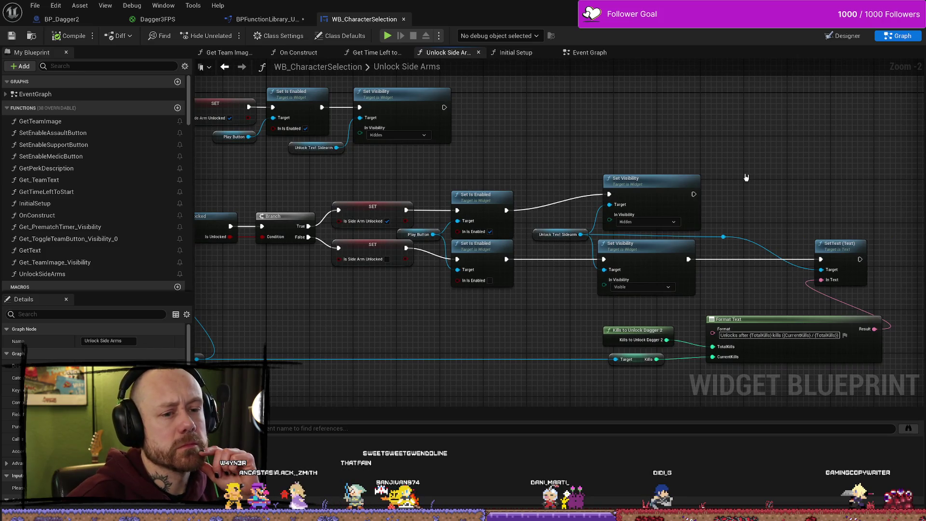
drag(563, 354, 572, 299)
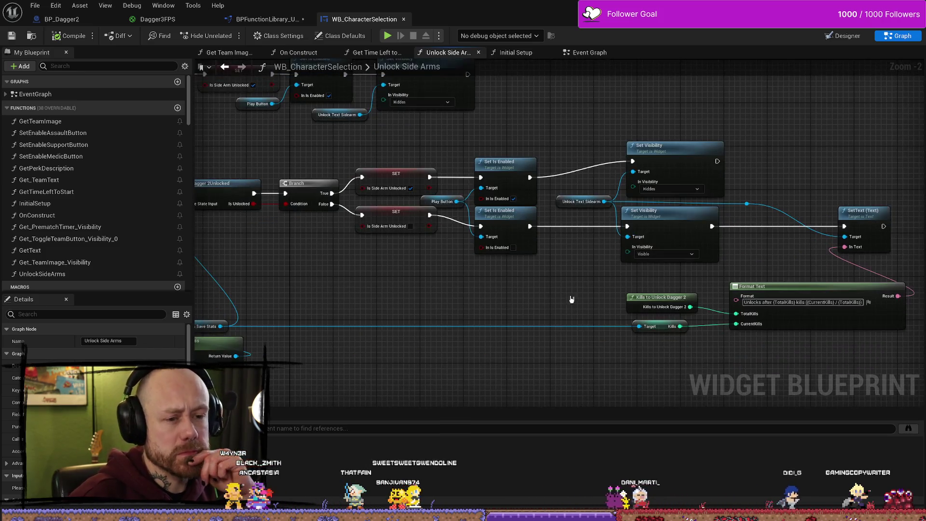
scroll(567, 302, down, 2)
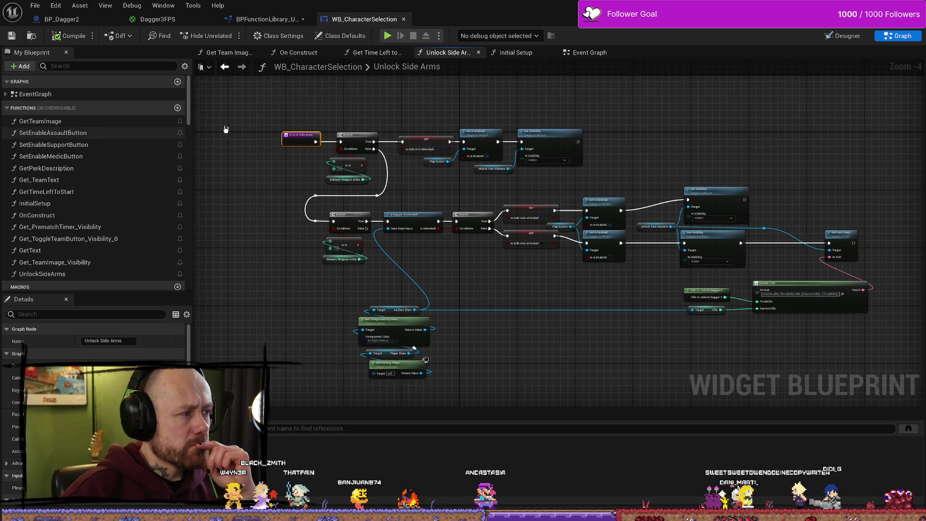
right_click(454, 54)
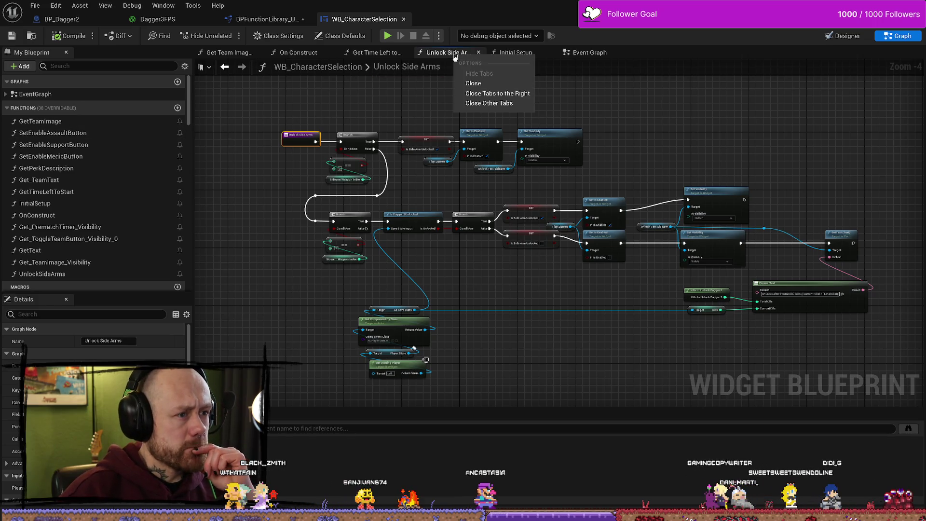
right_click(300, 139)
click(347, 233)
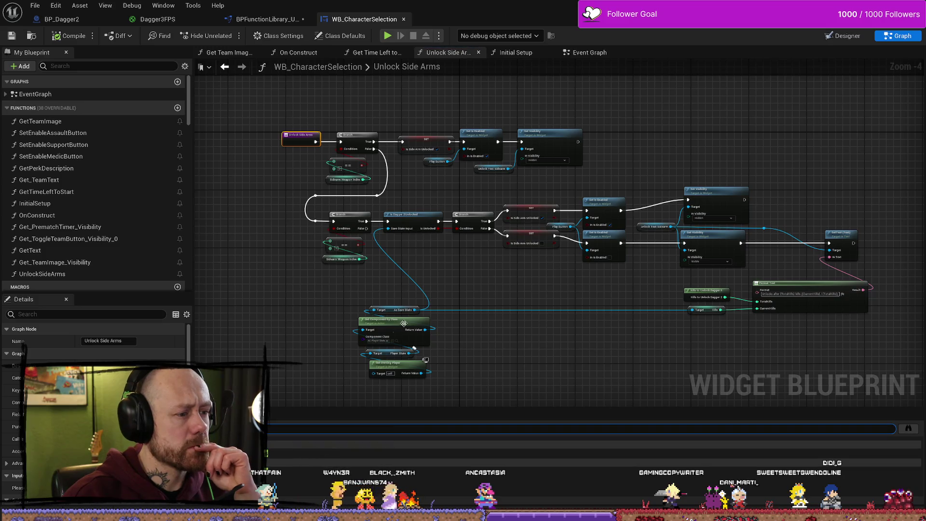
click(268, 454)
double_click(313, 437)
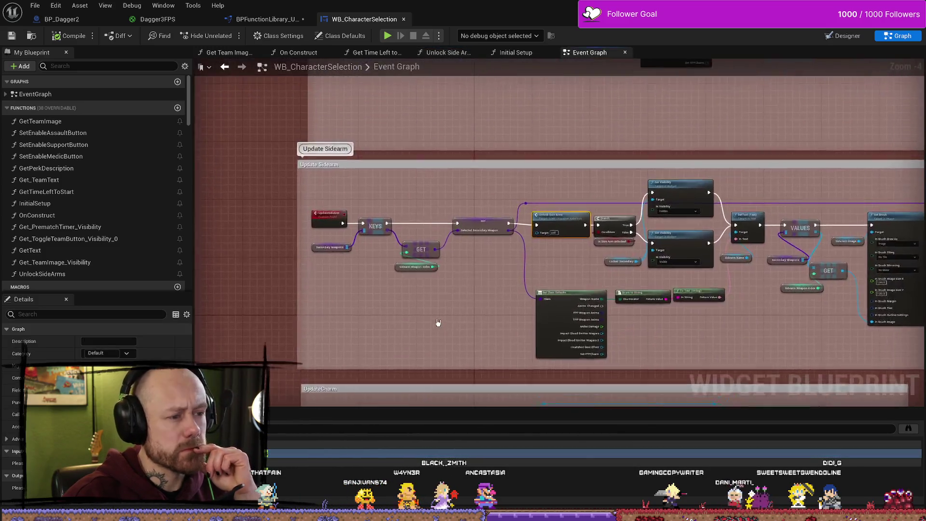
- Review the Update Sidearm branch, Set Brush and Server Set Secondary Weapon nodes, then open Unlock Side Arms
scroll(574, 267, down, 3)
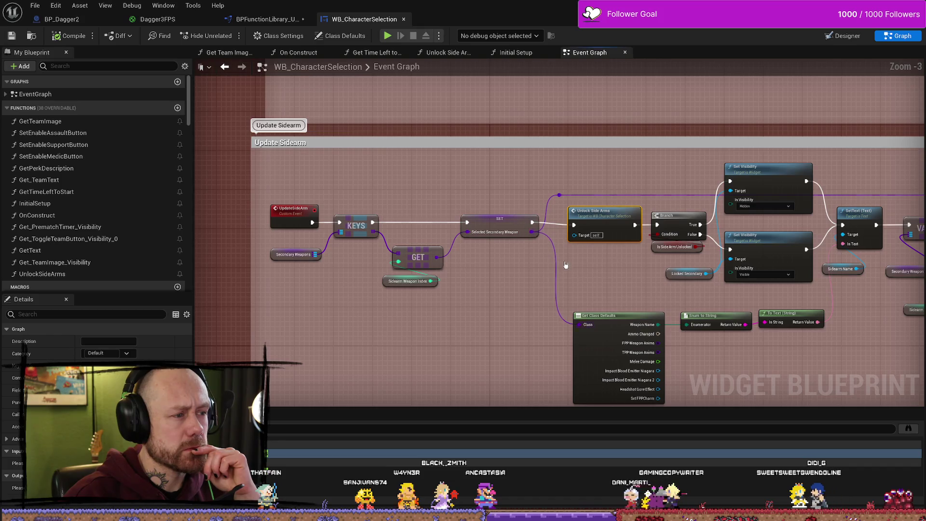
drag(585, 275, 538, 256)
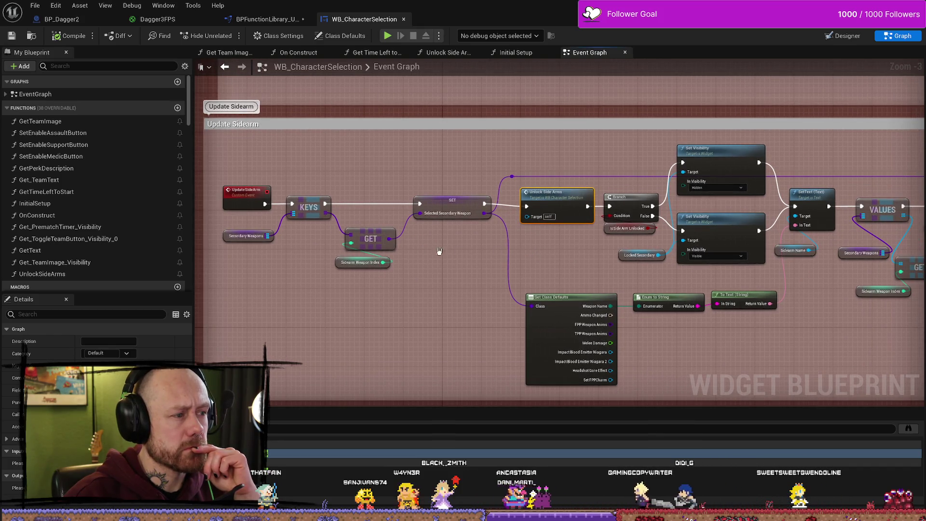
scroll(276, 169, down, 3)
scroll(553, 261, up, 4)
mouse_move(554, 261)
mouse_down()
mouse_move(427, 257)
mouse_move(446, 237)
mouse_up()
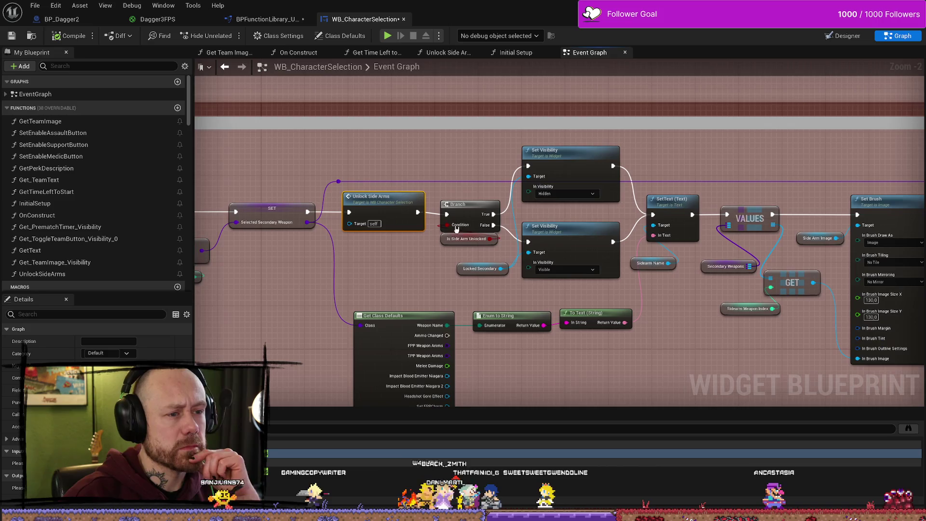
scroll(620, 281, down, 1)
drag(620, 281, 483, 251)
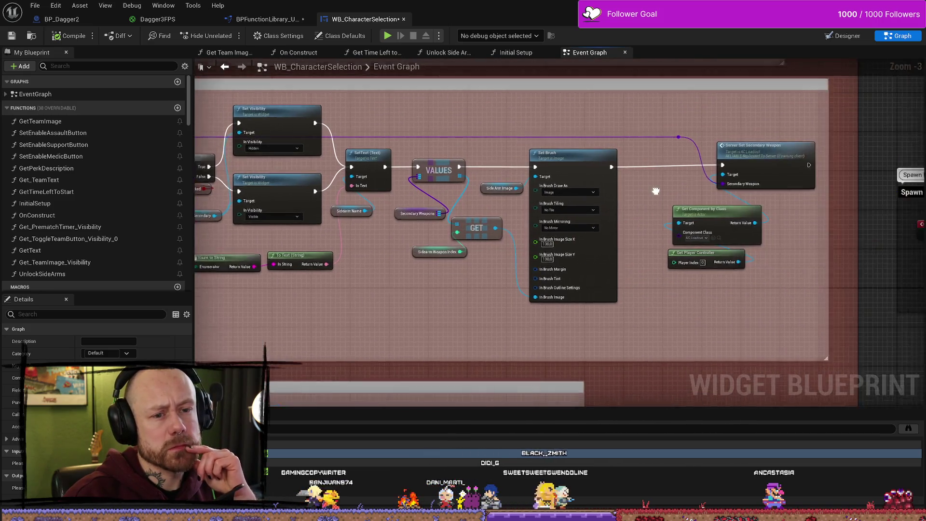
drag(724, 203, 557, 183)
drag(242, 268, 516, 270)
drag(288, 202, 391, 191)
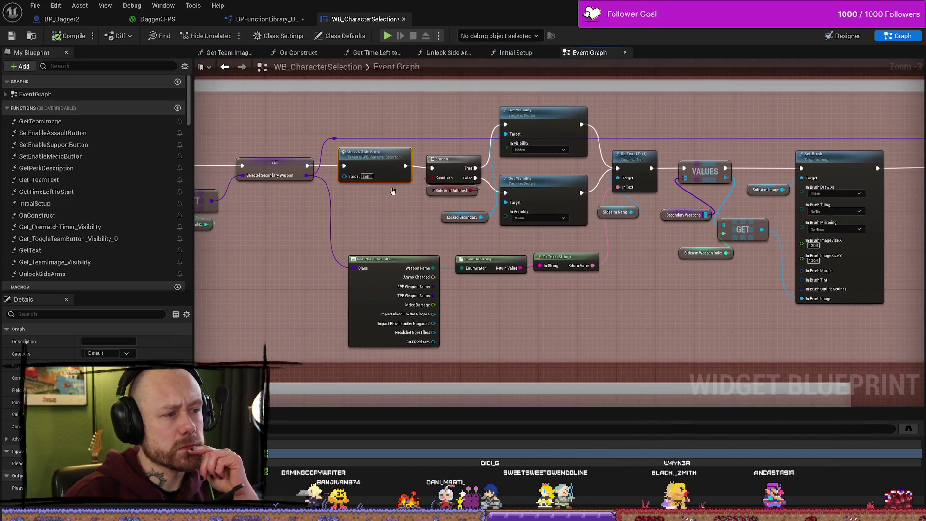
scroll(431, 198, up, 3)
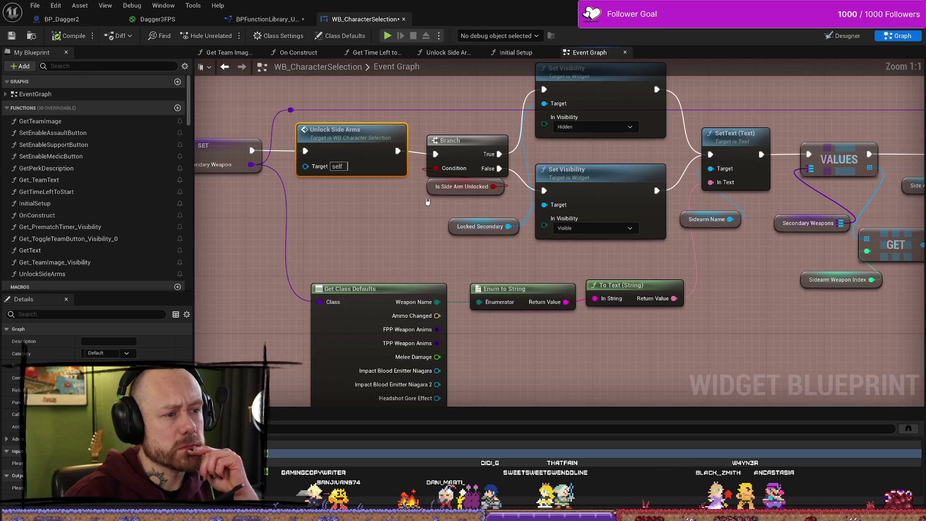
click(434, 111)
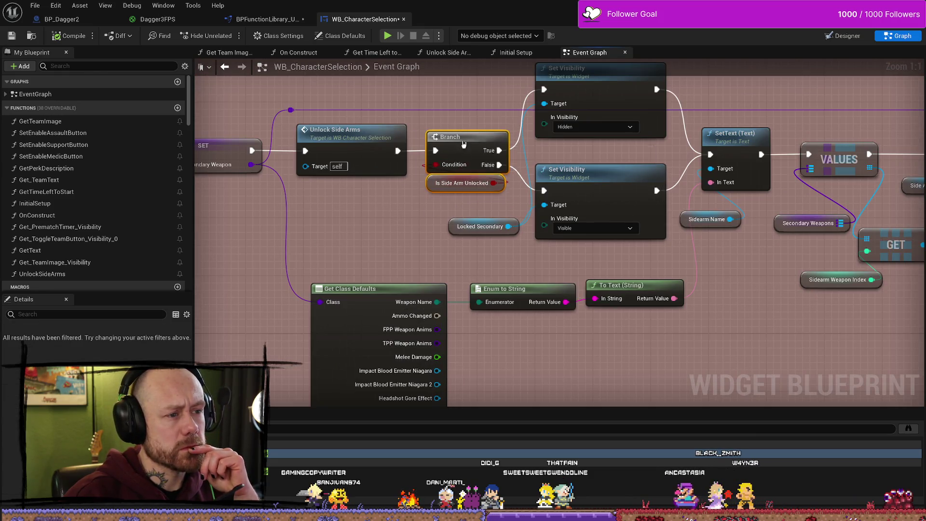
drag(384, 79, 405, 76)
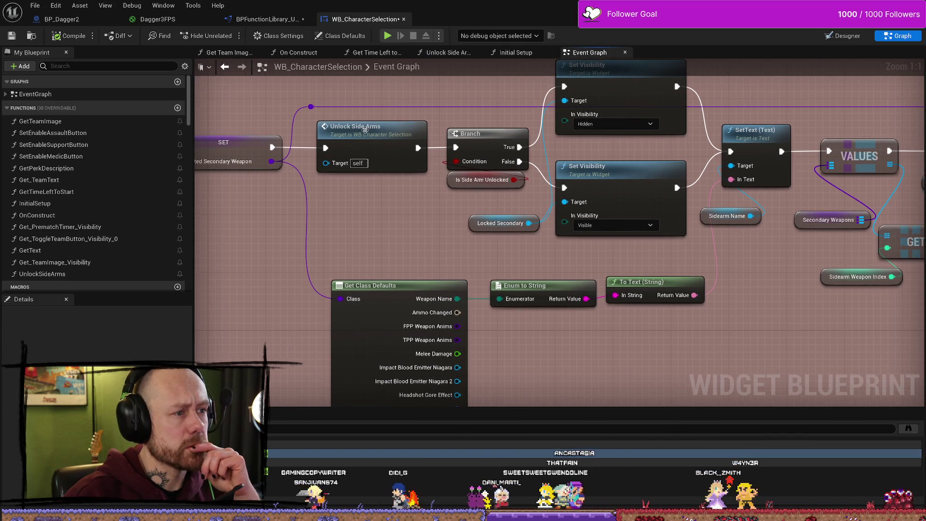
double_click(366, 130)
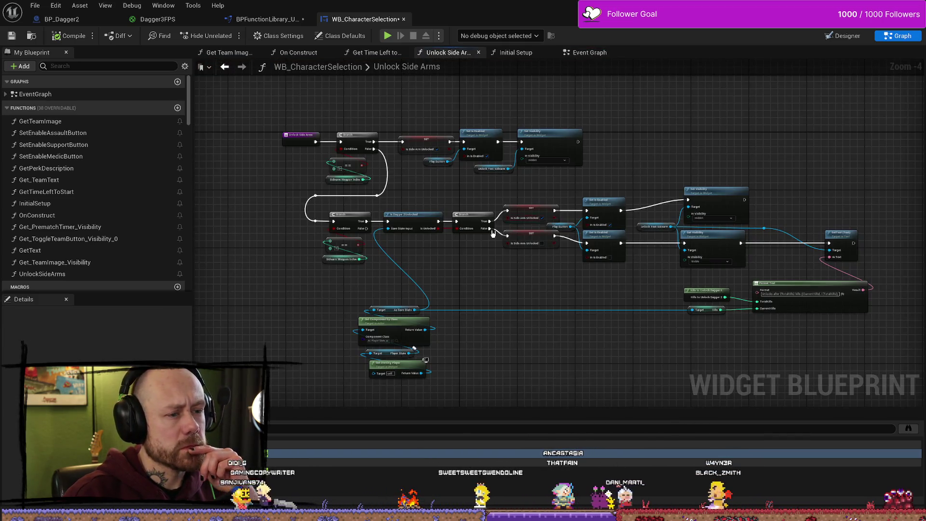
- Move the four Get Component by Class / Get Owning Player nodes slightly up, then view the whole function
scroll(367, 239, up, 4)
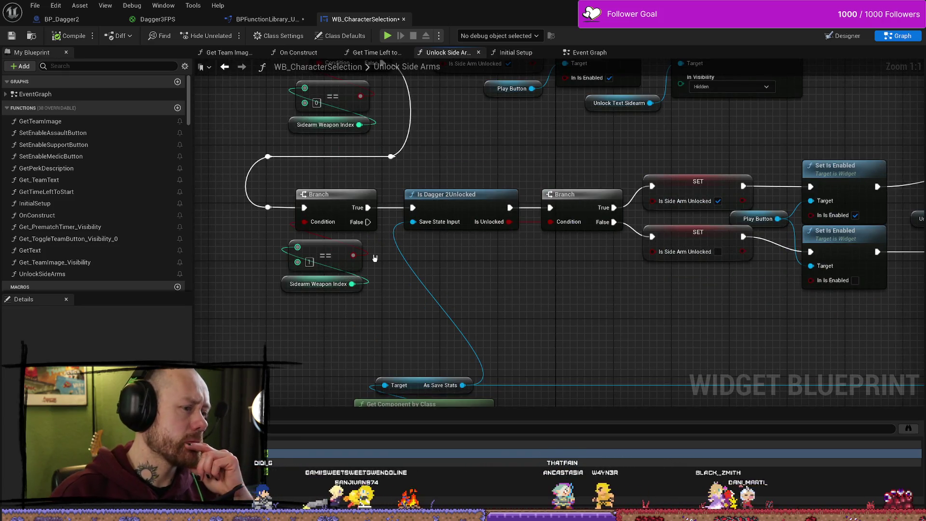
scroll(488, 217, down, 2)
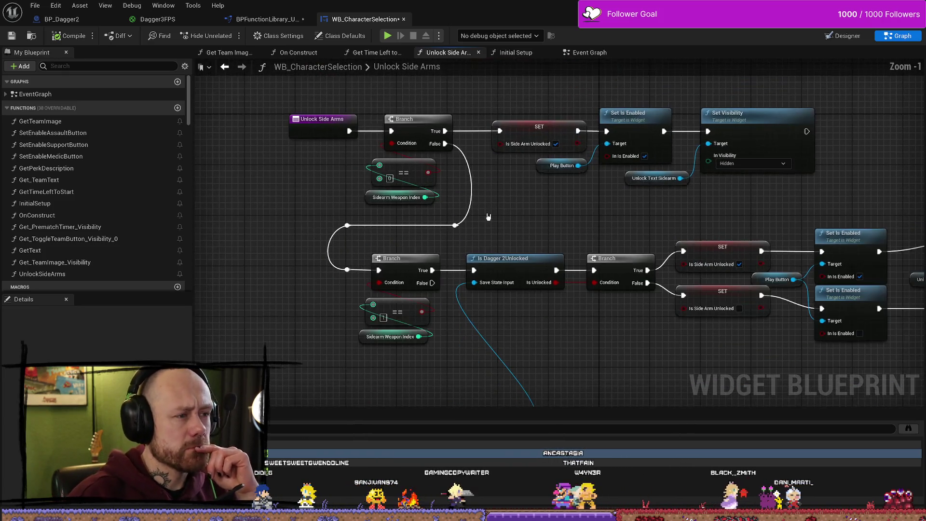
mouse_move(592, 336)
mouse_down()
mouse_move(496, 209)
mouse_move(549, 263)
mouse_move(589, 222)
mouse_move(521, 120)
mouse_up()
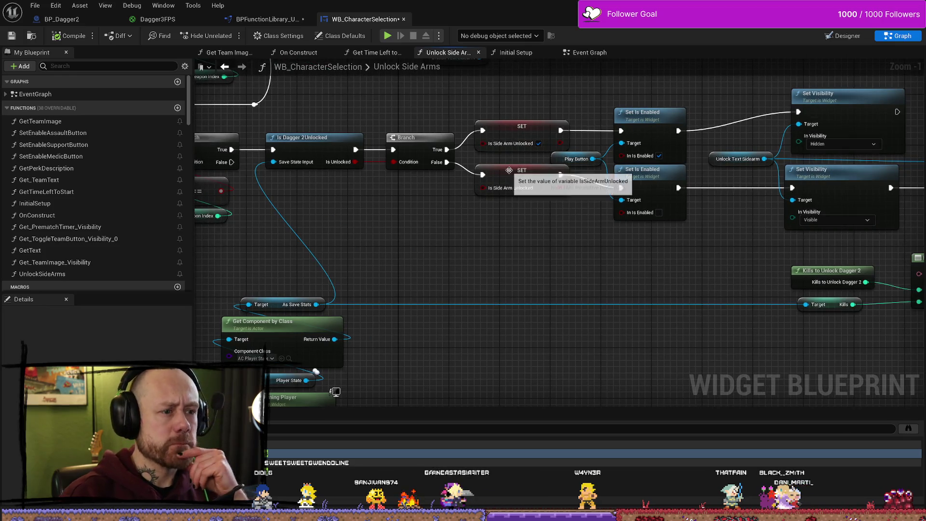
drag(469, 263, 516, 228)
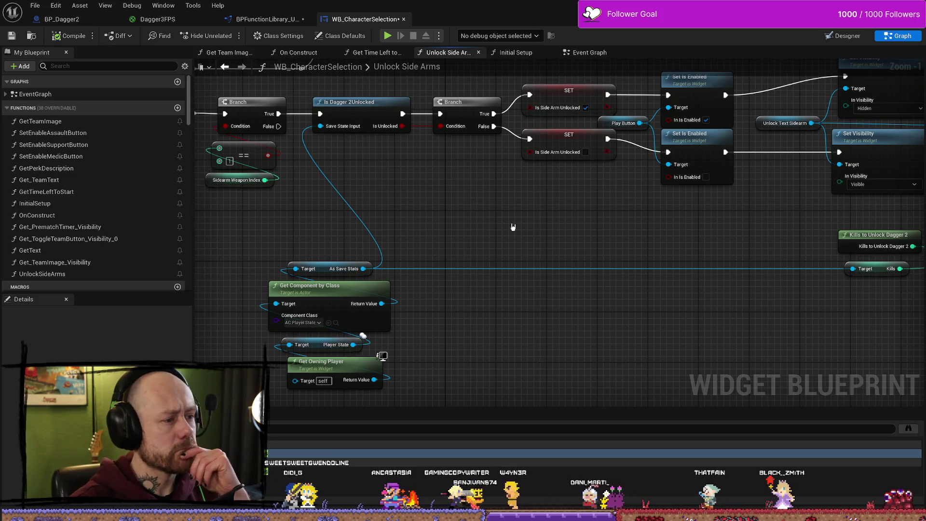
drag(338, 289, 393, 245)
drag(314, 193, 453, 352)
drag(398, 240, 400, 209)
mouse_move(552, 154)
mouse_down()
mouse_move(469, 262)
mouse_move(469, 273)
mouse_move(544, 297)
mouse_move(451, 271)
mouse_move(418, 166)
mouse_move(377, 160)
mouse_move(480, 312)
mouse_move(431, 206)
mouse_up()
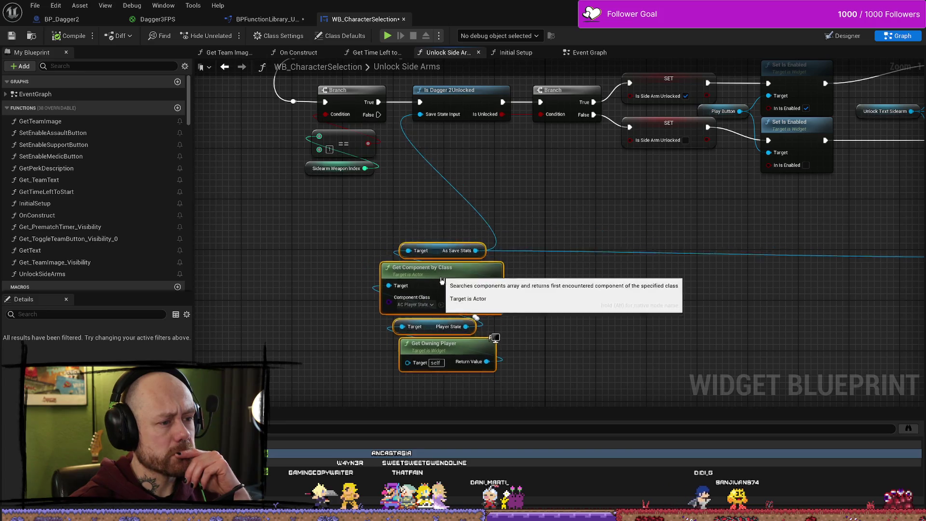
drag(600, 234, 383, 259)
scroll(306, 227, down, 3)
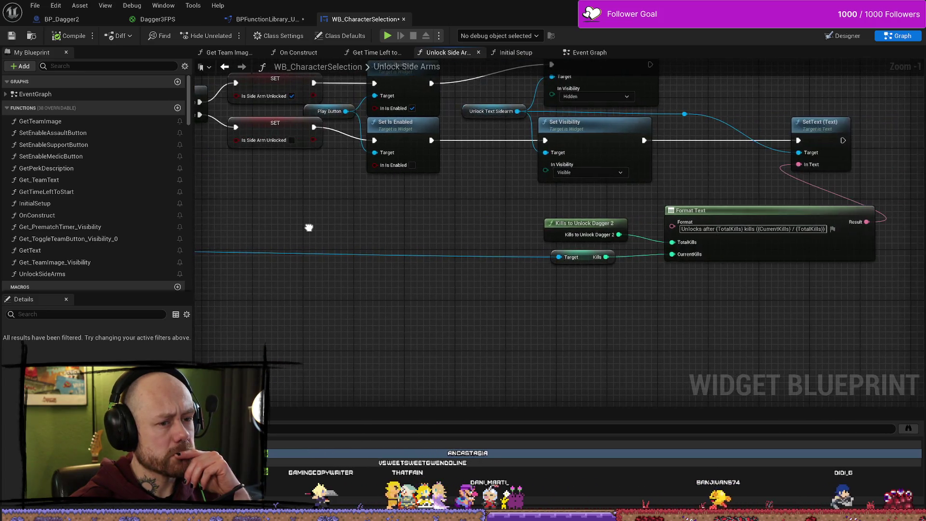
mouse_move(616, 234)
mouse_down()
mouse_move(581, 306)
mouse_move(572, 241)
mouse_up()
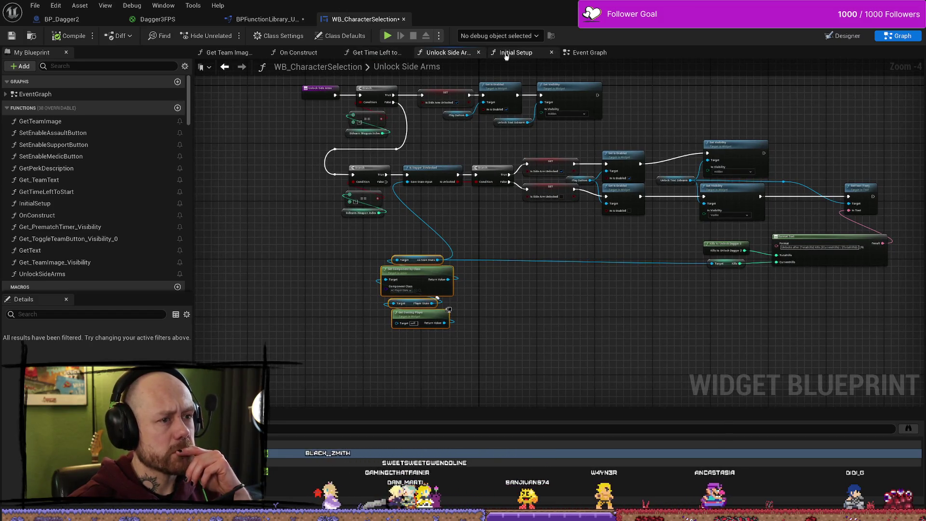
- Inspect the On Construct graph and the Initial Setup function it calls
click(299, 53)
drag(488, 182, 475, 270)
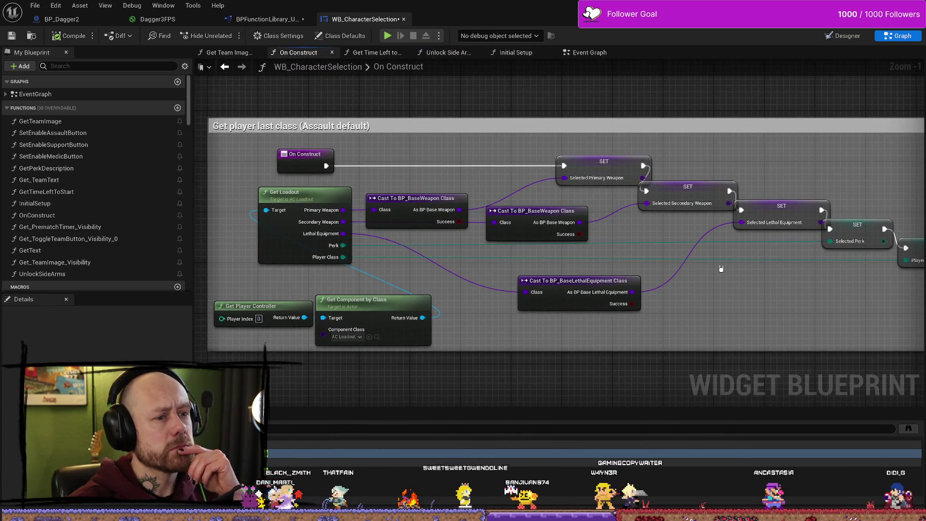
scroll(721, 268, down, 2)
scroll(634, 271, down, 1)
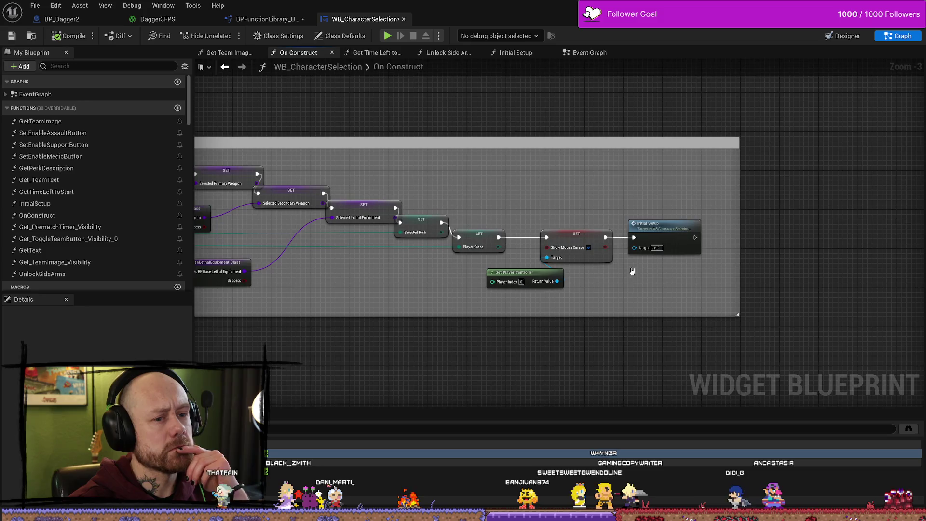
scroll(604, 276, up, 3)
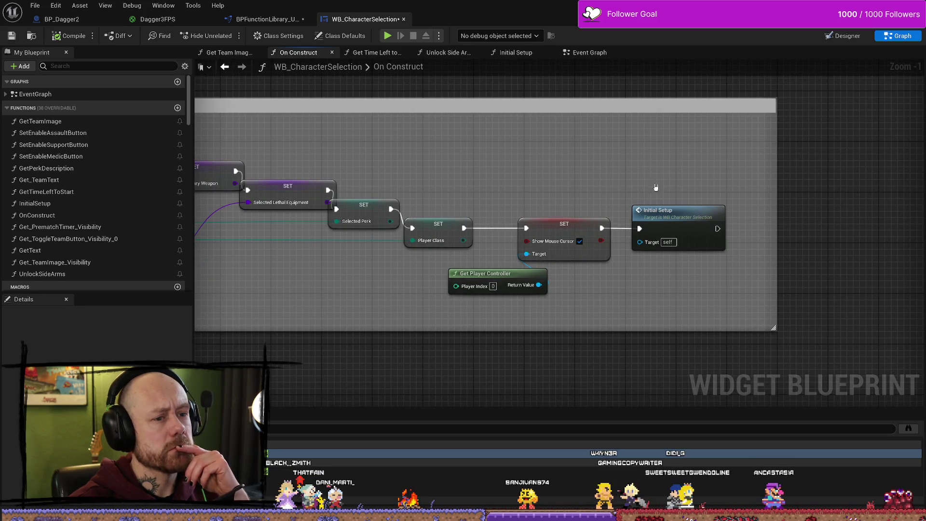
double_click(704, 225)
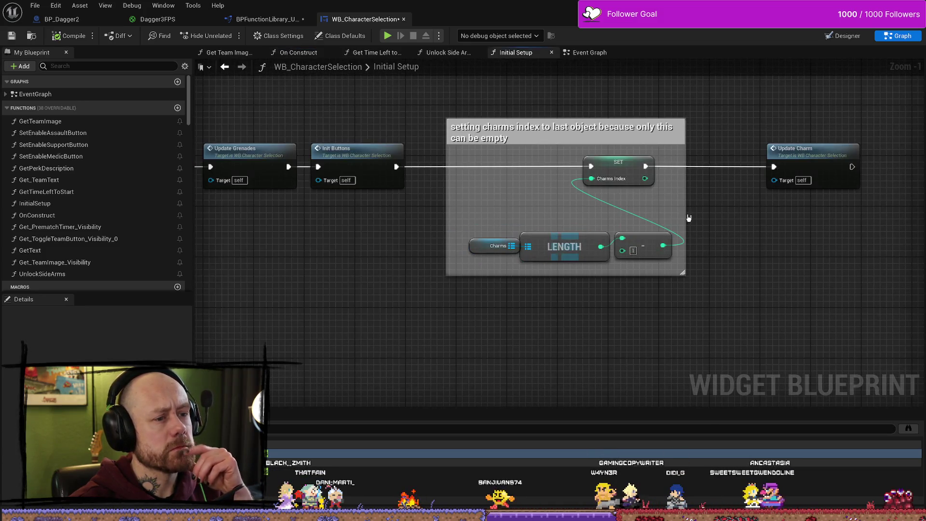
drag(462, 216, 508, 222)
scroll(508, 222, down, 3)
mouse_move(467, 248)
mouse_down()
mouse_move(630, 253)
mouse_move(270, 257)
mouse_up()
scroll(637, 183, up, 4)
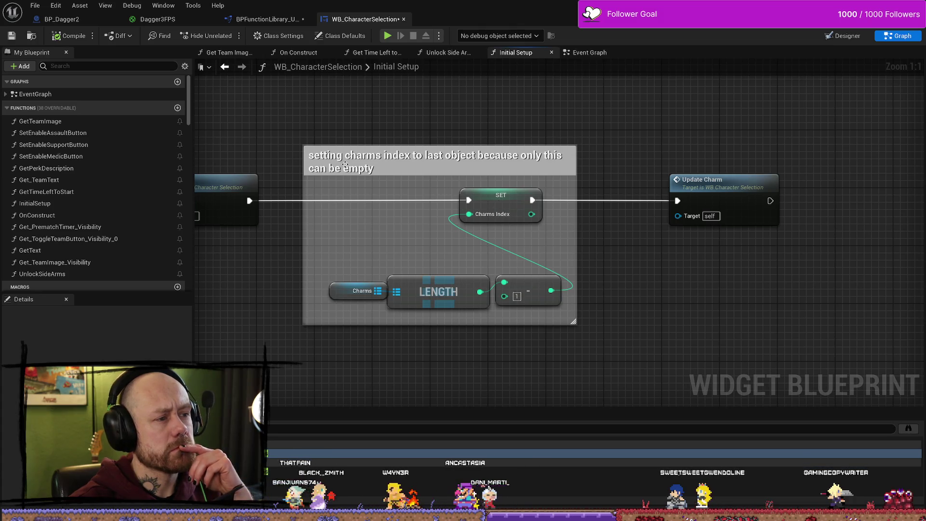
scroll(337, 246, down, 4)
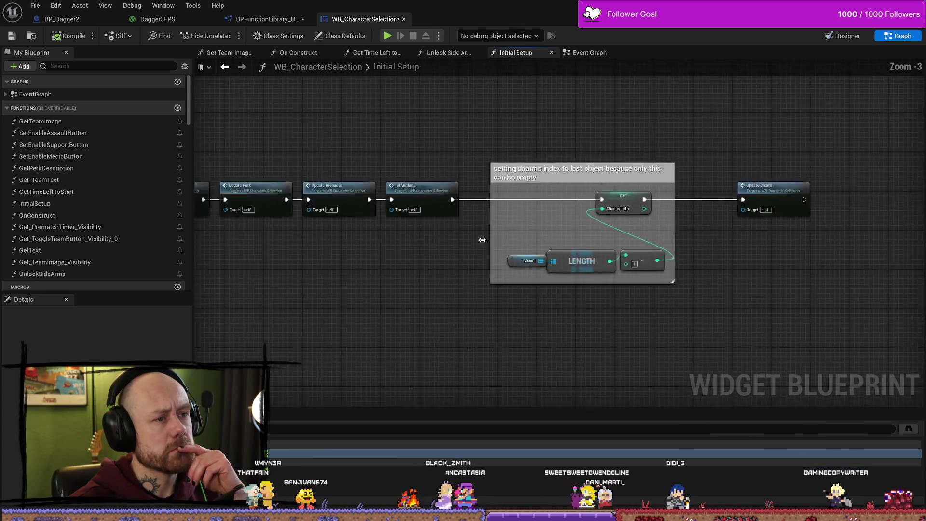
scroll(468, 162, up, 4)
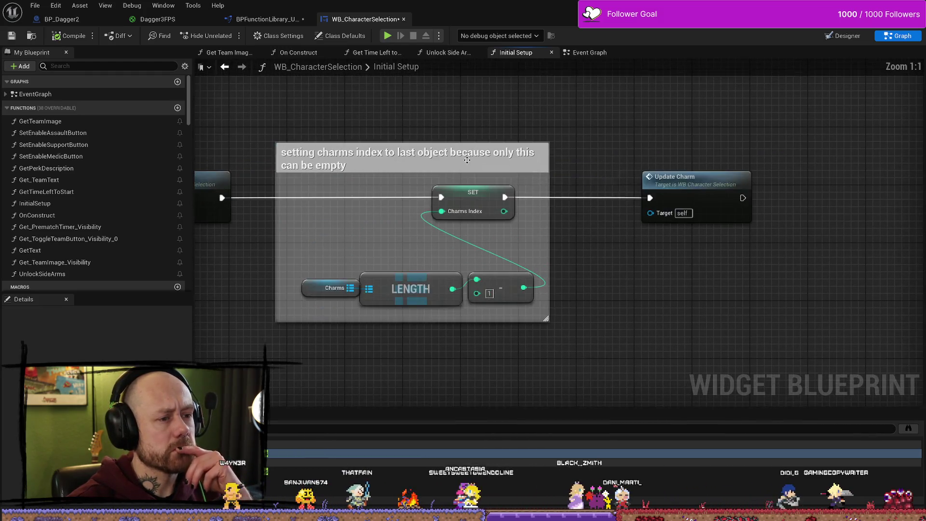
- Save WB_CharacterSelection and return to its Event Graph
key(ctrl+s)
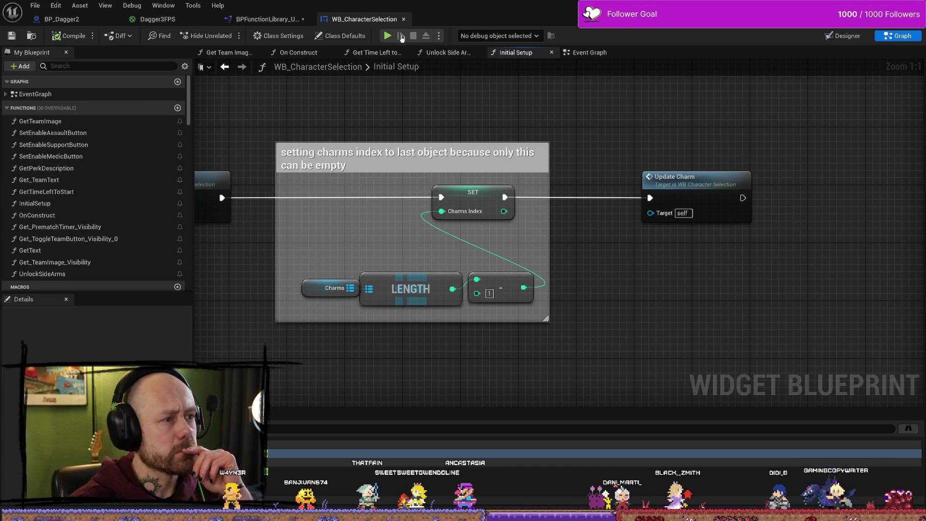
click(600, 53)
scroll(473, 181, down, 8)
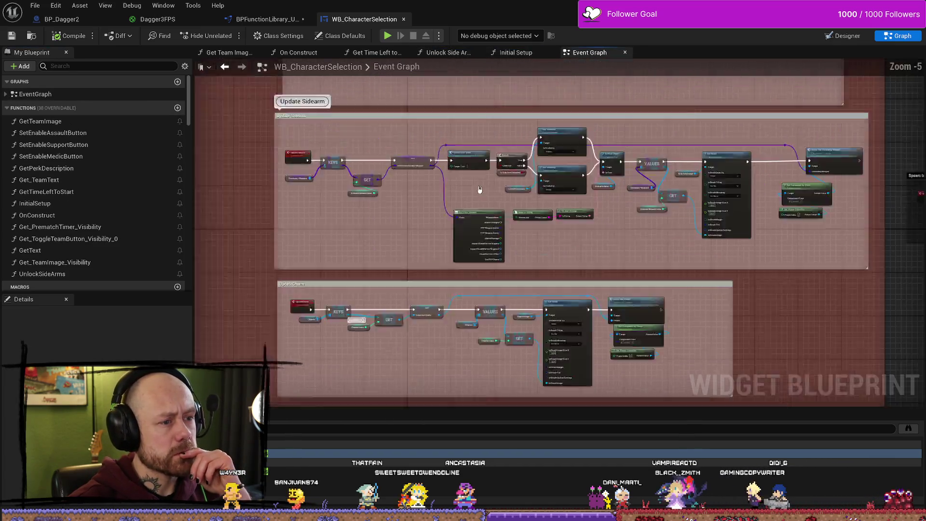
scroll(480, 193, up, 5)
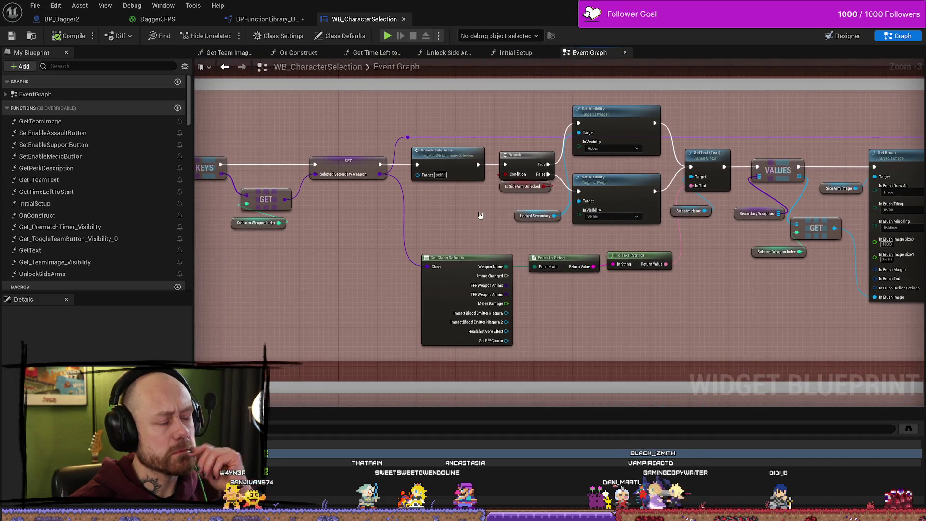
drag(480, 216, 614, 201)
scroll(424, 220, down, 2)
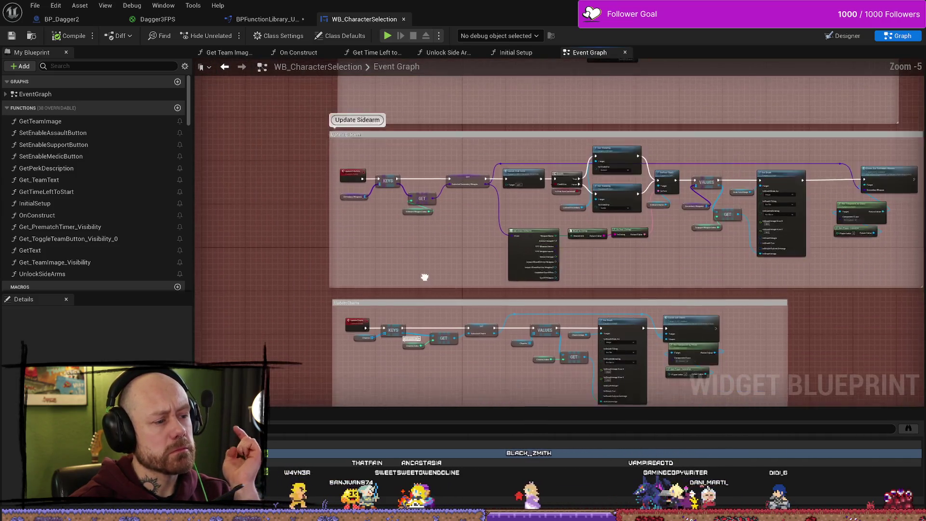
drag(424, 275, 430, 238)
mouse_move(764, 246)
mouse_down()
mouse_move(657, 246)
mouse_move(706, 260)
mouse_move(828, 254)
mouse_up()
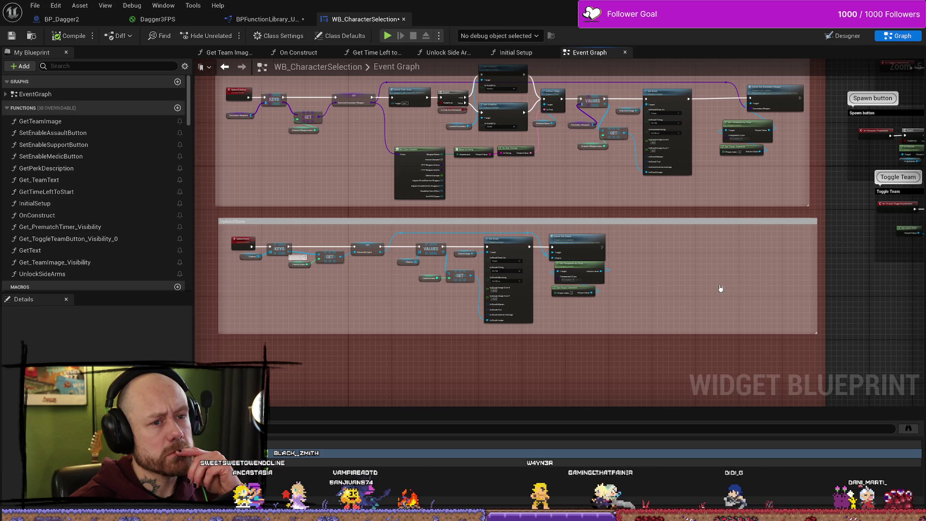
scroll(723, 287, up, 1)
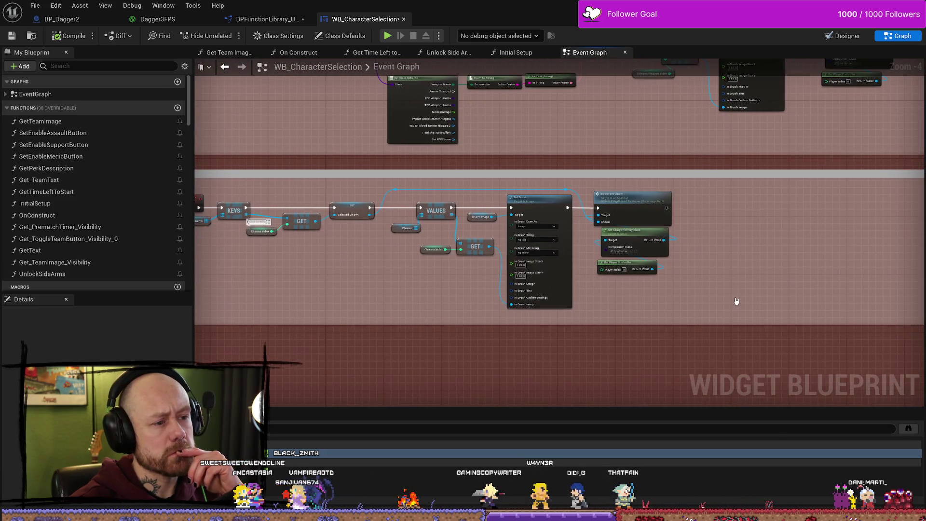
mouse_move(757, 295)
mouse_down()
mouse_move(419, 216)
mouse_move(405, 195)
mouse_up()
scroll(475, 196, up, 3)
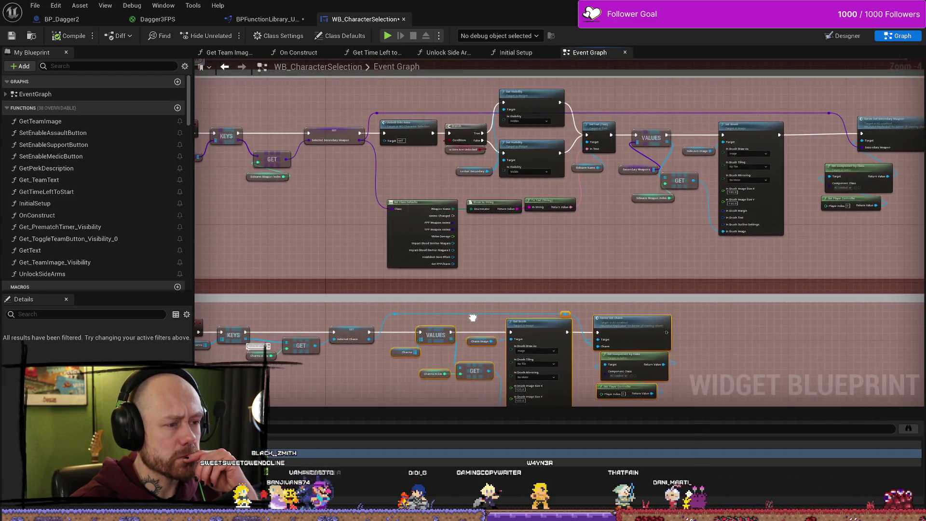
mouse_move(438, 255)
mouse_down()
mouse_move(413, 242)
mouse_move(406, 201)
mouse_move(378, 233)
mouse_up()
scroll(378, 234, up, 3)
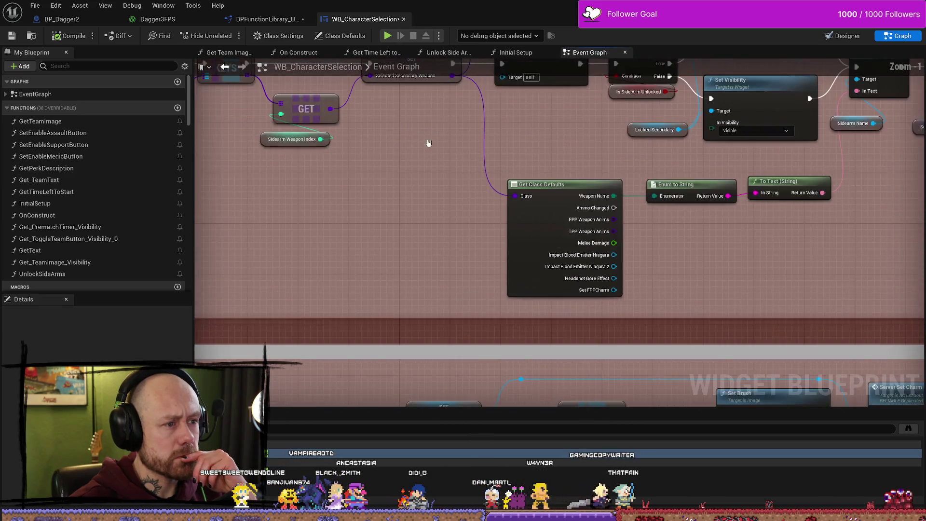
scroll(494, 175, down, 1)
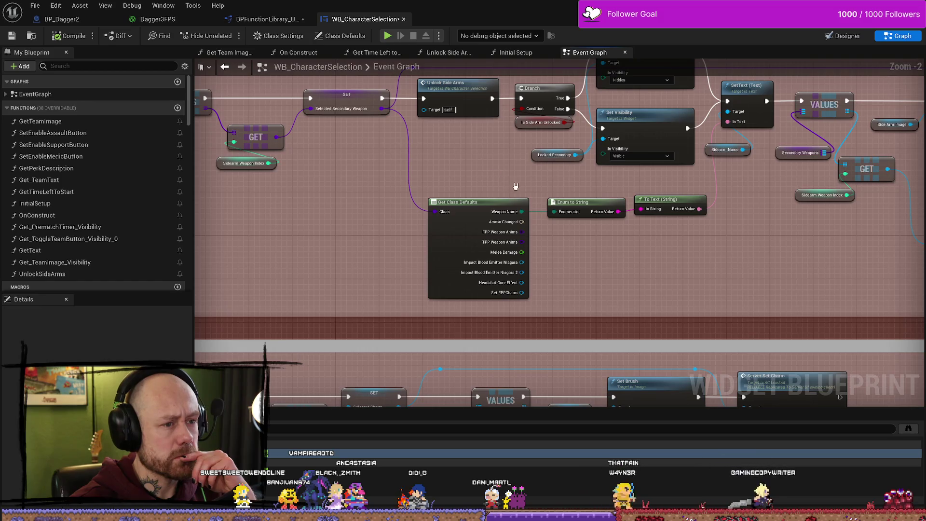
drag(516, 186, 488, 209)
drag(488, 300, 488, 208)
drag(515, 322, 428, 186)
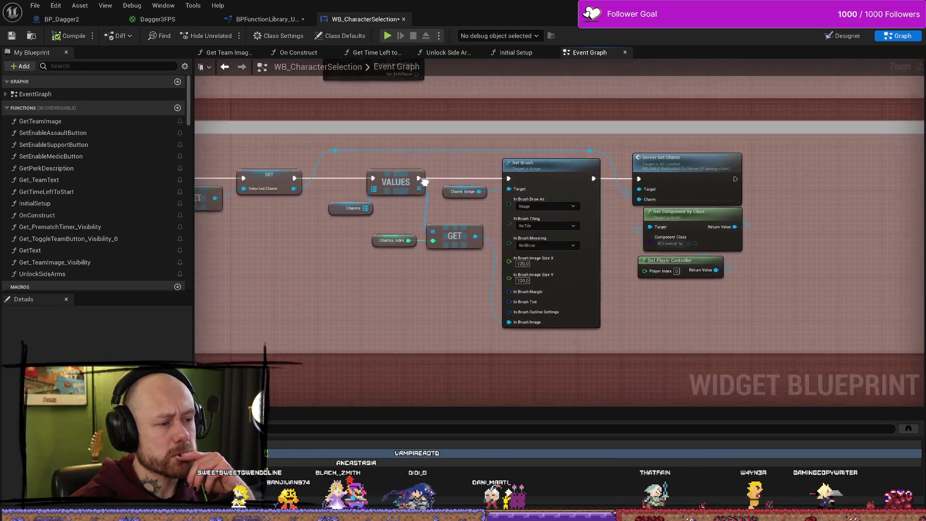
mouse_move(713, 354)
mouse_down()
mouse_move(376, 178)
mouse_move(571, 177)
mouse_move(416, 217)
mouse_up()
click(434, 190)
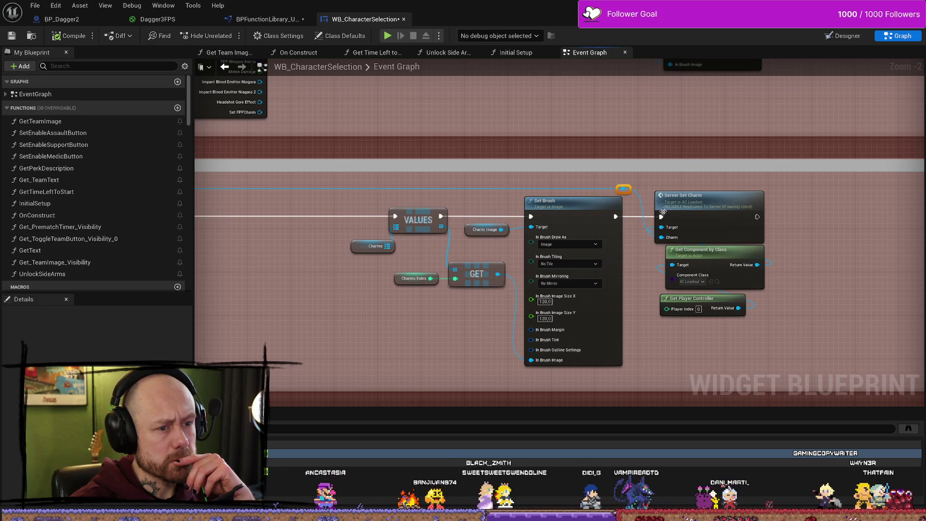
scroll(540, 210, down, 2)
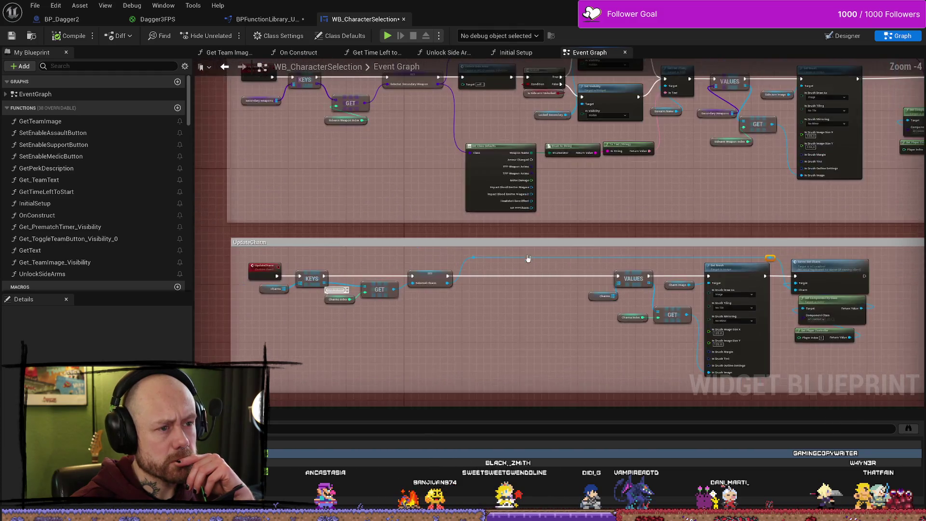
scroll(509, 270, up, 3)
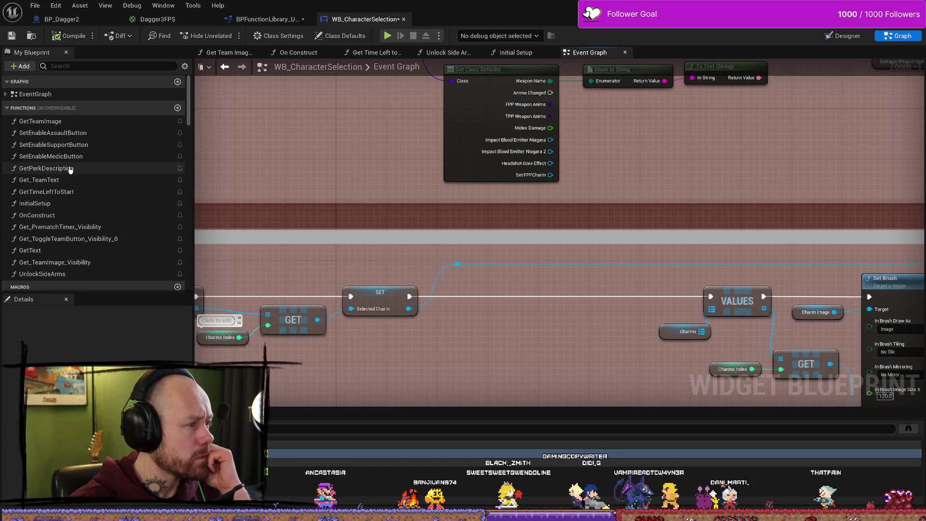
scroll(81, 169, down, 2)
scroll(77, 174, down, 2)
scroll(66, 178, up, 1)
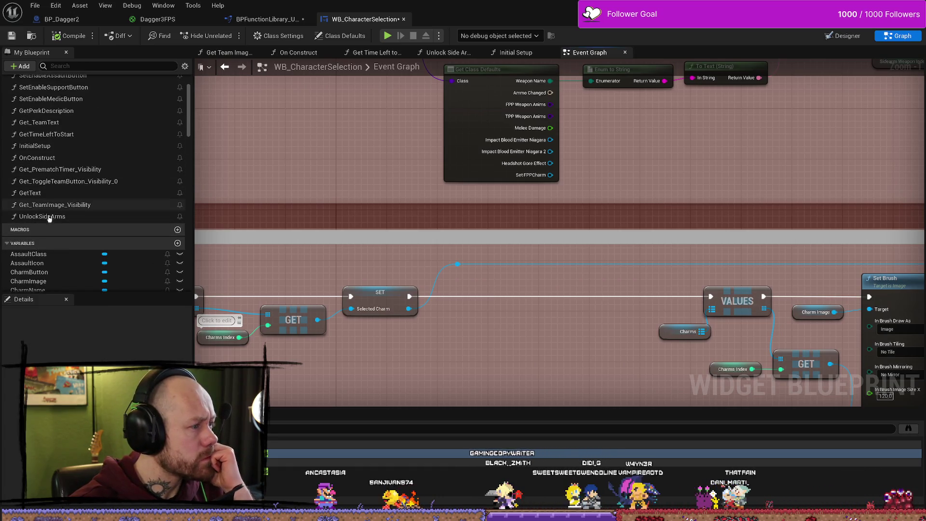
click(73, 216)
right_click(74, 220)
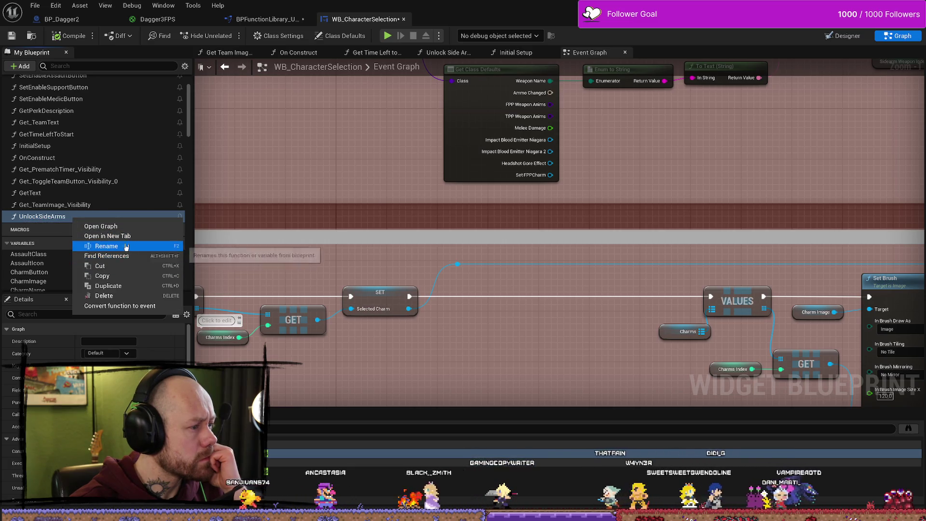
- Duplicate UnlockSideArms and name the copy UnlockCharm
click(115, 289)
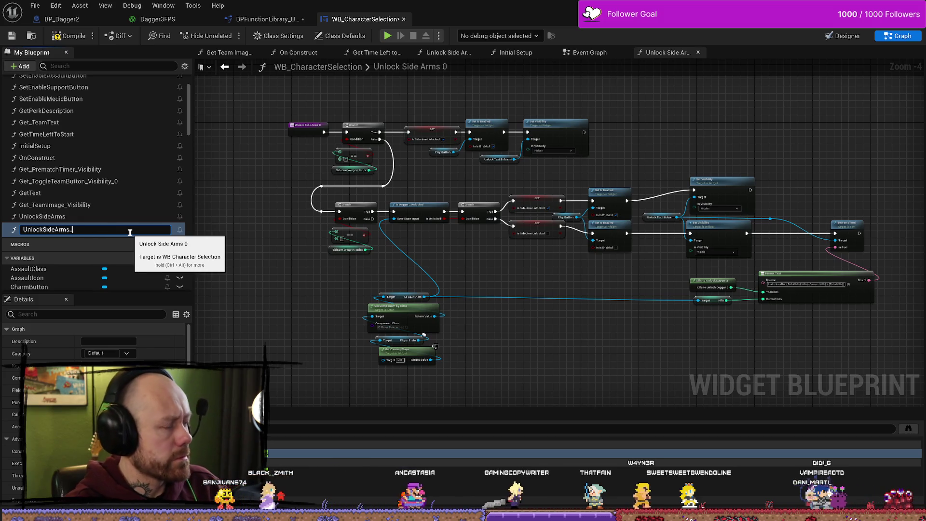
key(BackSpace)
key(BackSpace)
key(BackSpace)
text(Cha)
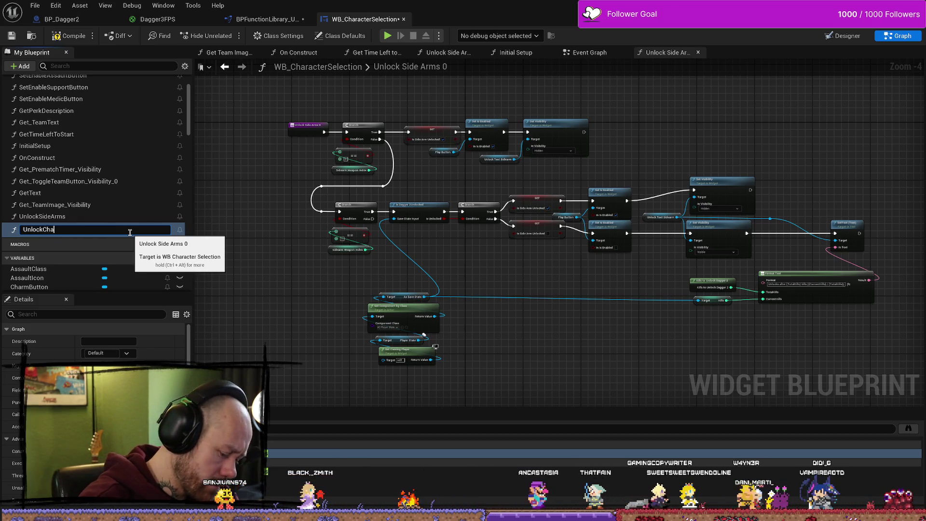
key(Return)
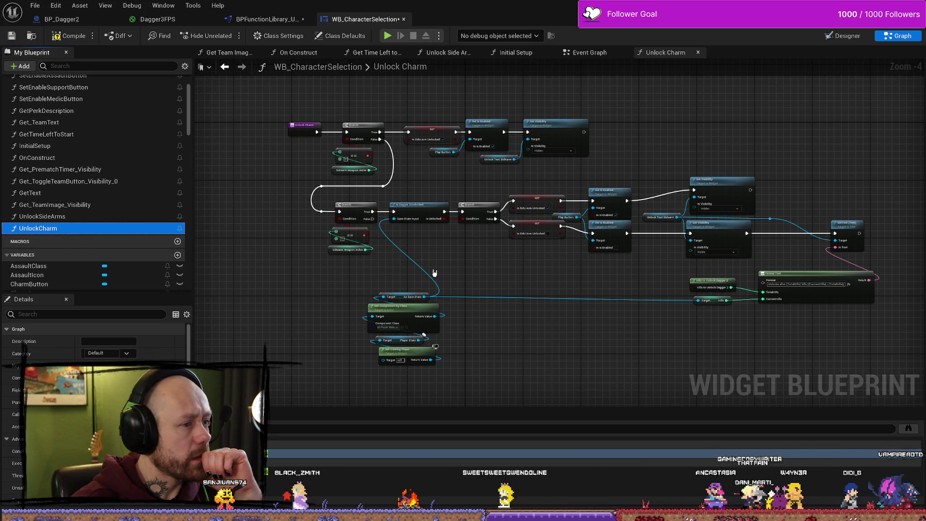
scroll(344, 268, up, 4)
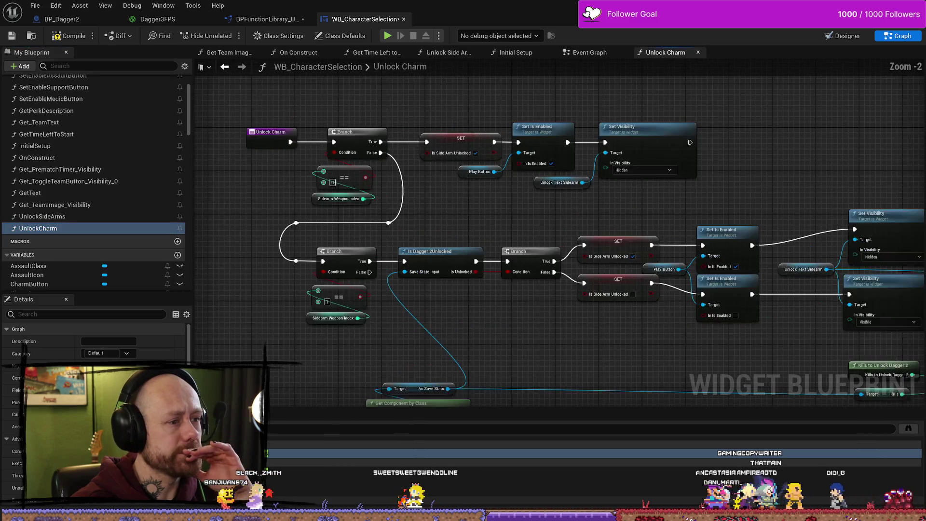
- Inspect the top branch's Is Side Arm Unlocked setter and nudge the Play Button reference down
drag(461, 218, 529, 224)
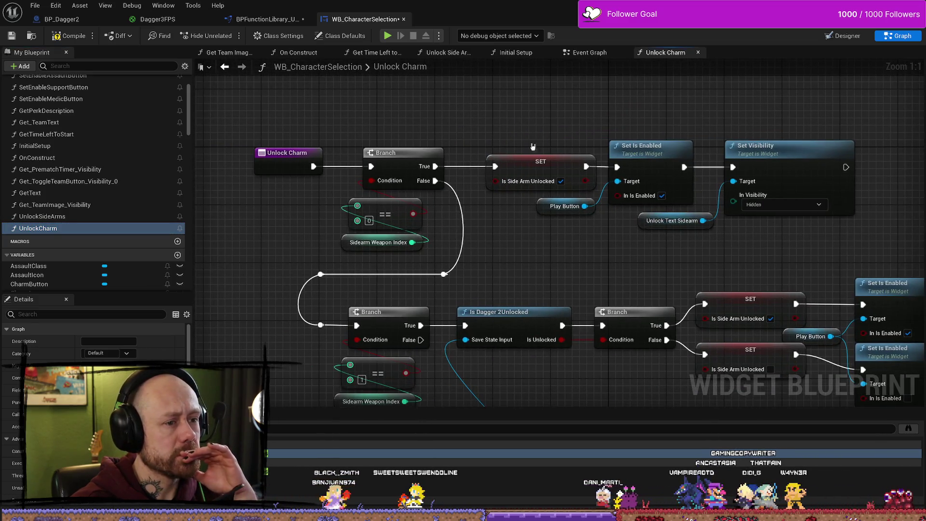
click(540, 162)
click(552, 273)
drag(553, 273, 468, 257)
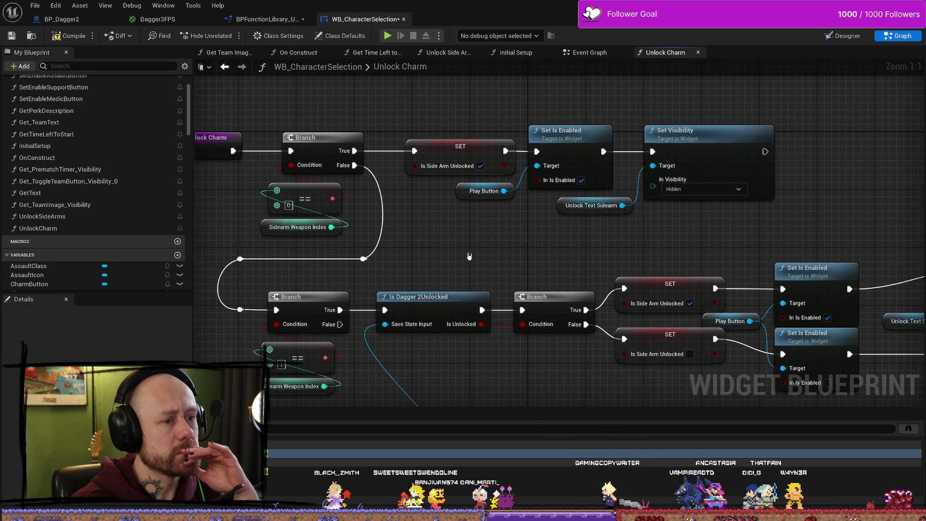
click(466, 151)
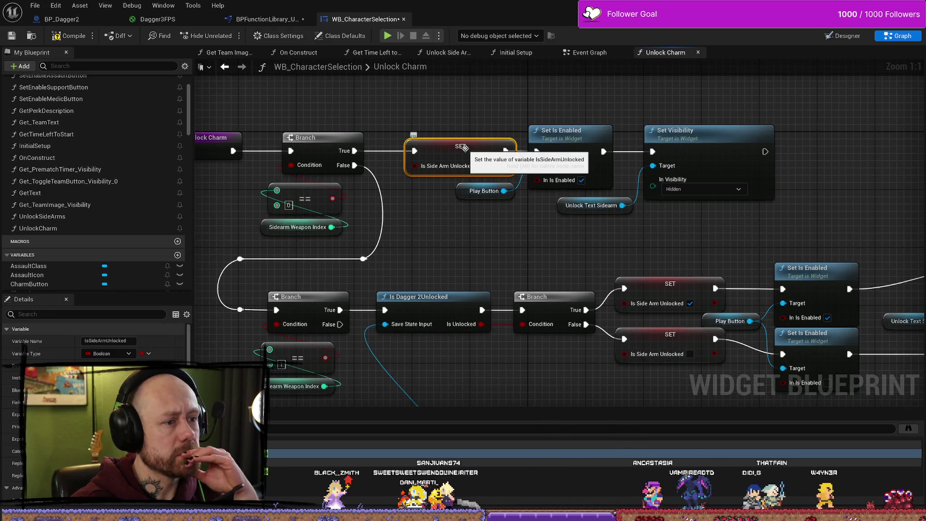
click(570, 234)
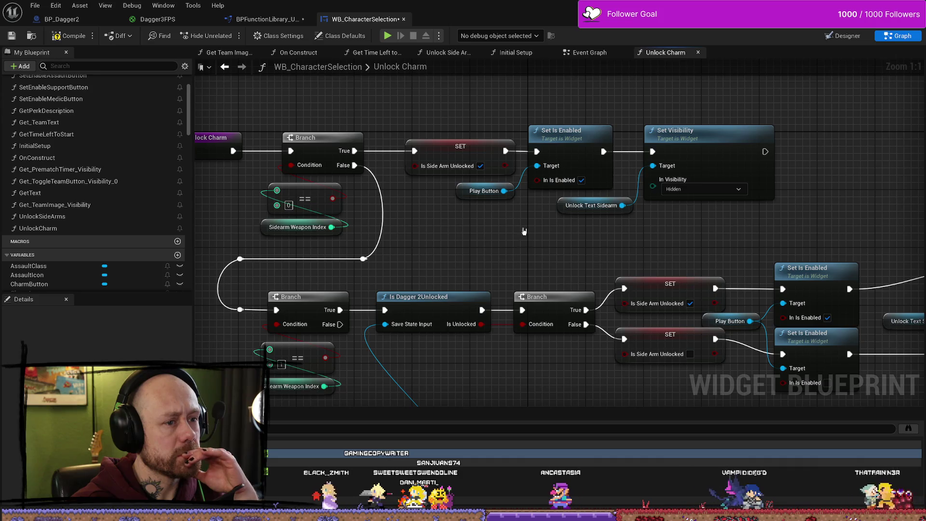
drag(464, 194, 464, 201)
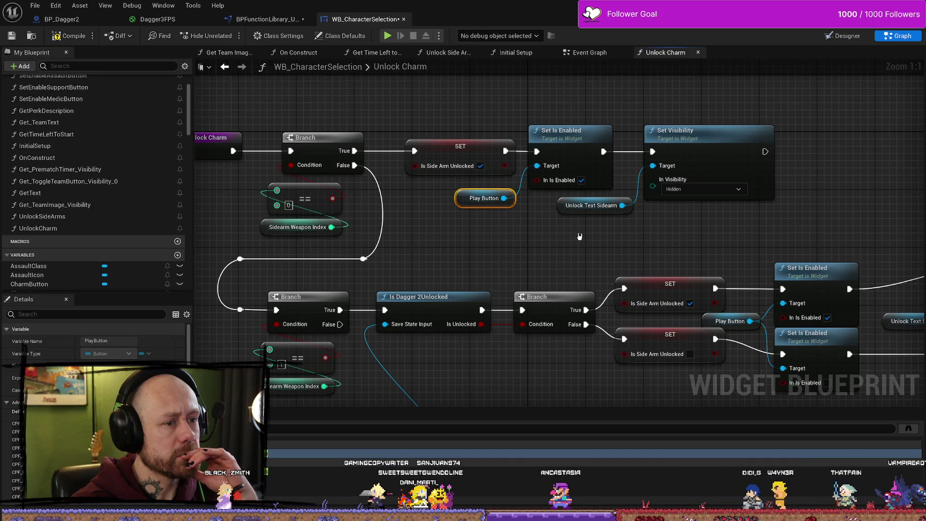
click(508, 210)
drag(516, 252, 542, 248)
click(448, 142)
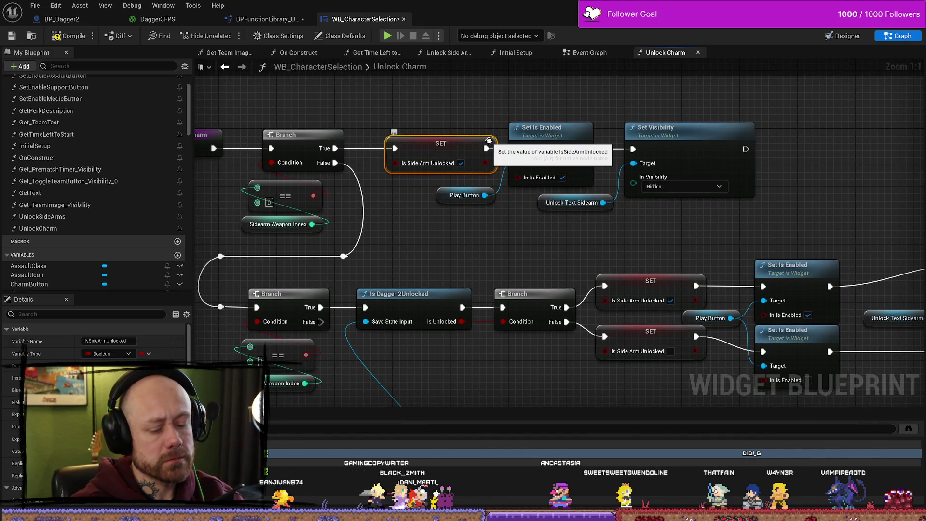
click(517, 242)
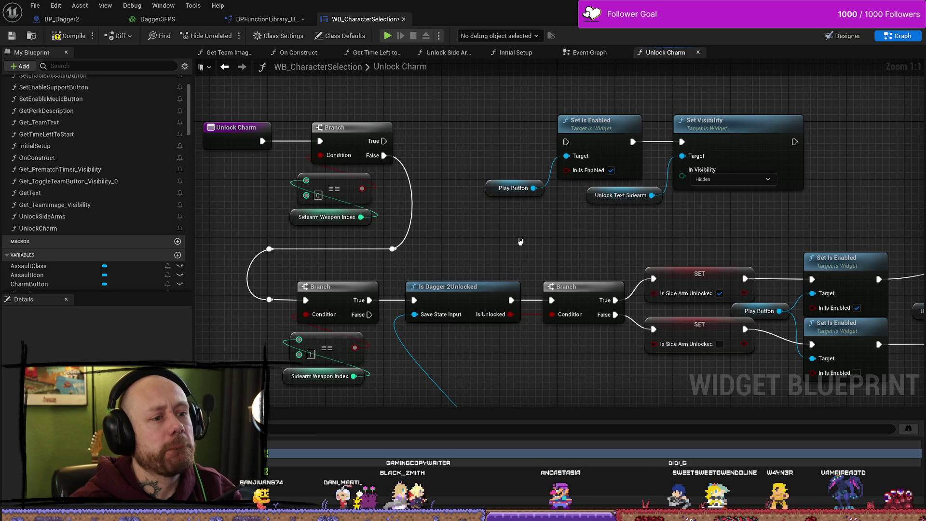
scroll(526, 234, down, 5)
scroll(535, 227, up, 2)
- Shift the top Set Is Enabled/Set Visibility group right and delete the Unlock Text Sidearm getter
drag(602, 118, 345, 193)
mouse_move(426, 137)
mouse_down()
mouse_move(660, 143)
mouse_move(534, 155)
mouse_move(496, 172)
mouse_up()
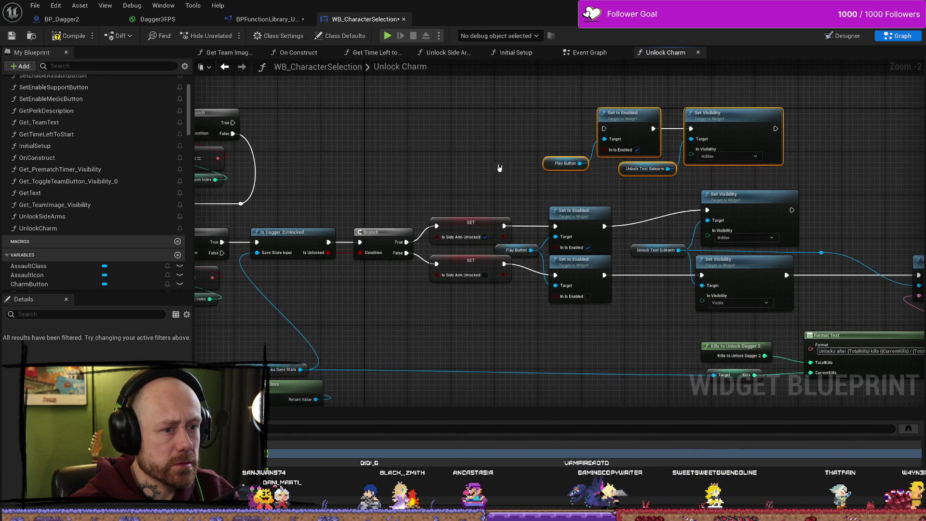
click(503, 166)
scroll(502, 166, up, 2)
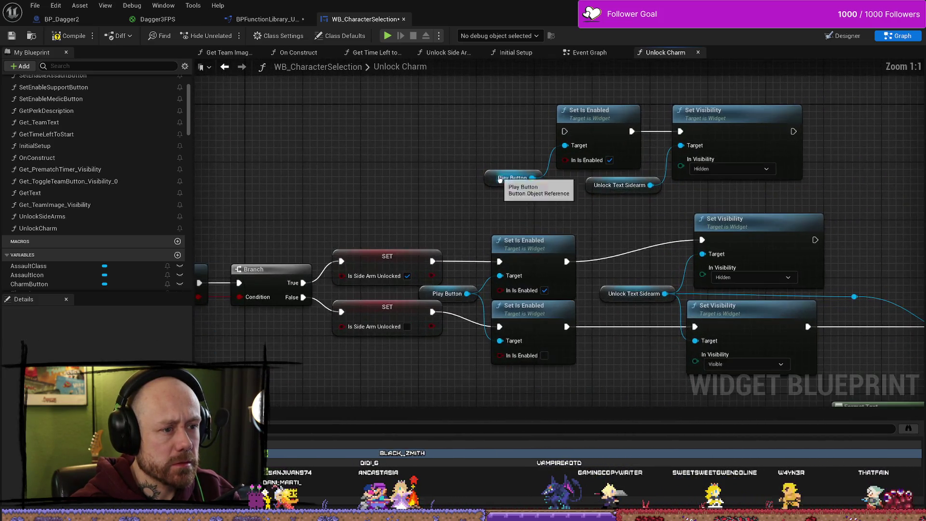
click(610, 186)
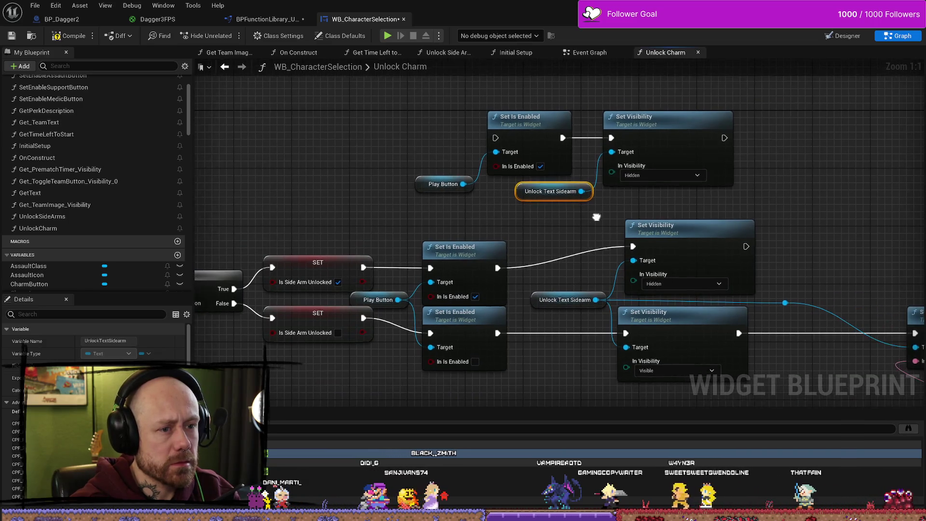
click(513, 206)
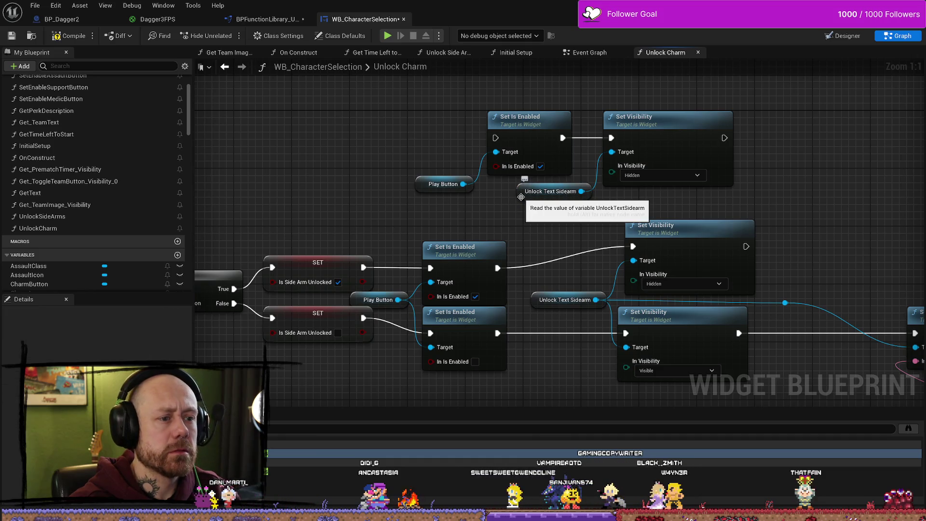
click(527, 193)
key(Delete)
scroll(592, 187, down, 2)
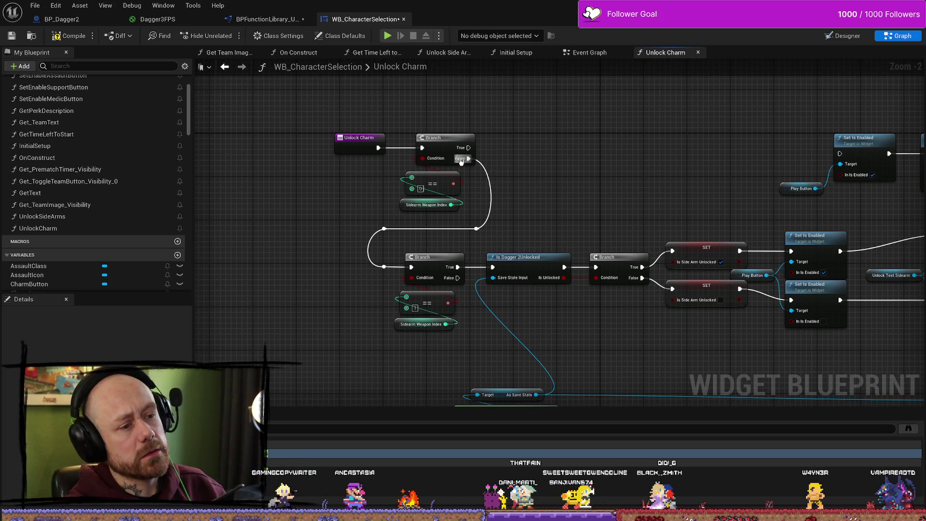
drag(468, 149, 563, 155)
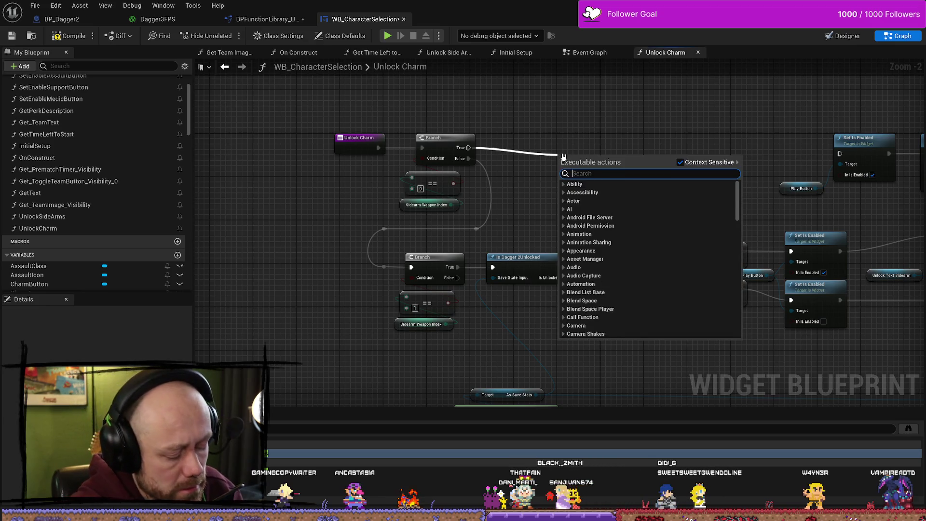
- Try an Is Dagger Charm Unlocked node off the Branch, then undo to restore the original nodes
text(is char)
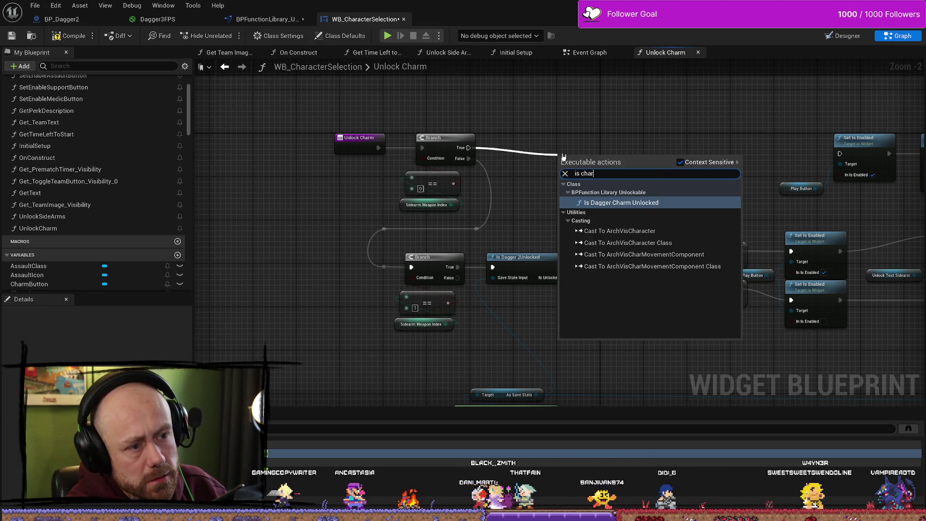
key(Return)
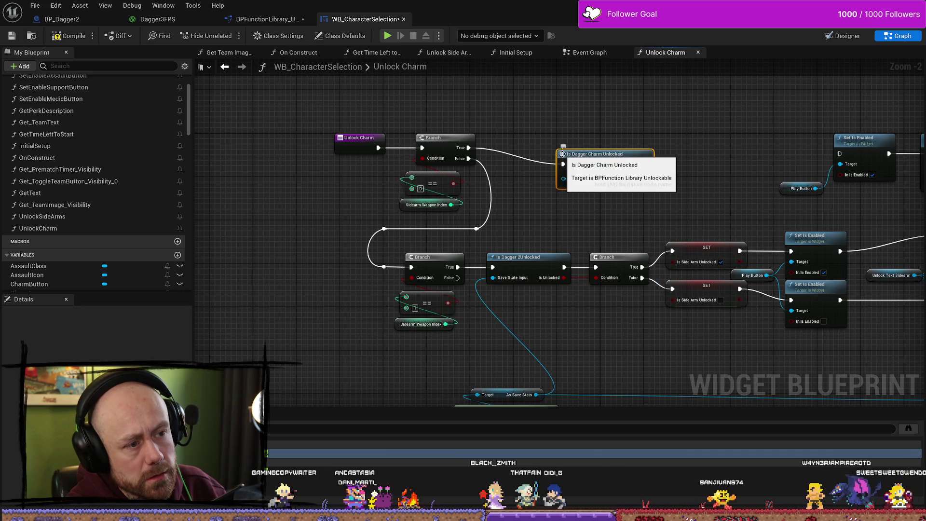
drag(600, 155, 578, 198)
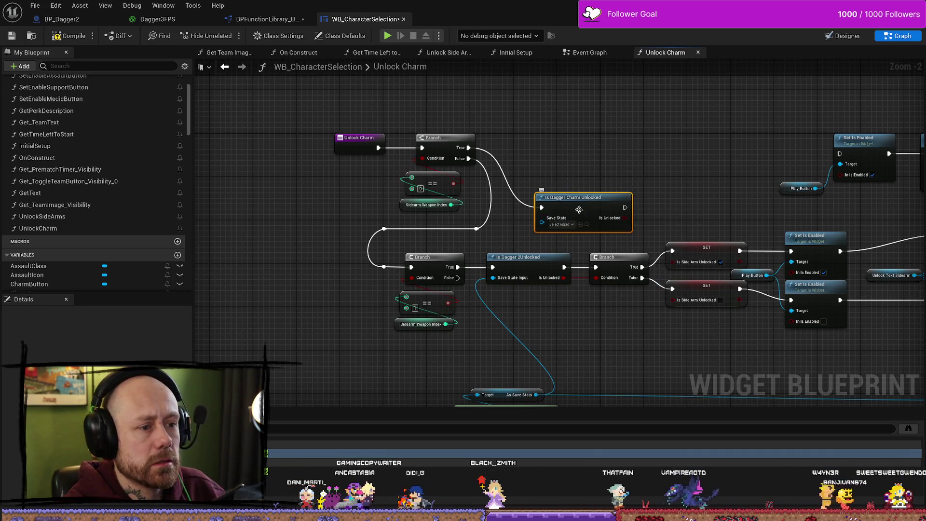
key(ctrl+z)
key(ctrl+z)
key(ctrl+z)
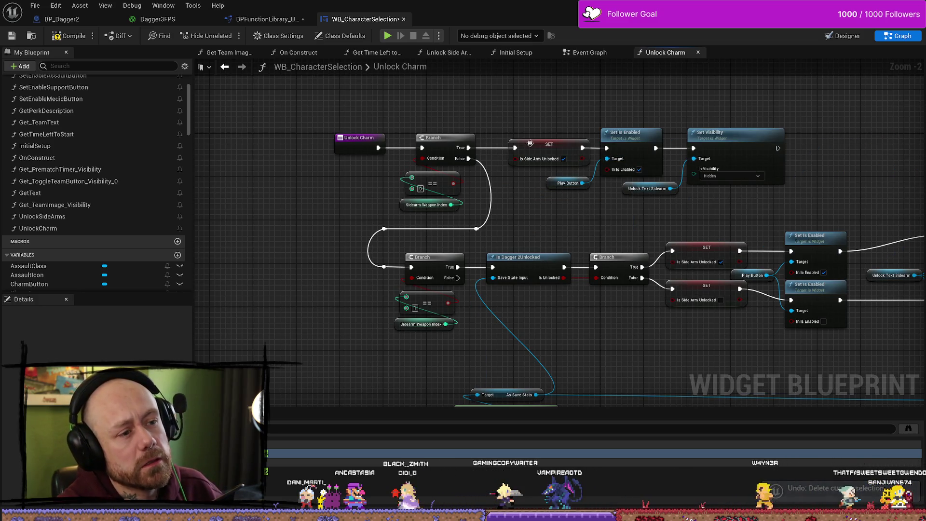
click(530, 143)
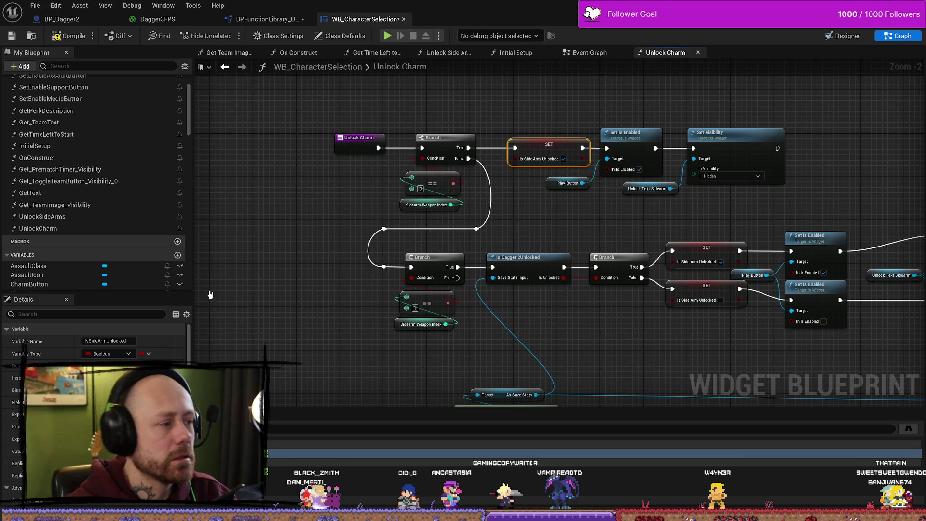
scroll(107, 259, down, 3)
scroll(82, 223, down, 20)
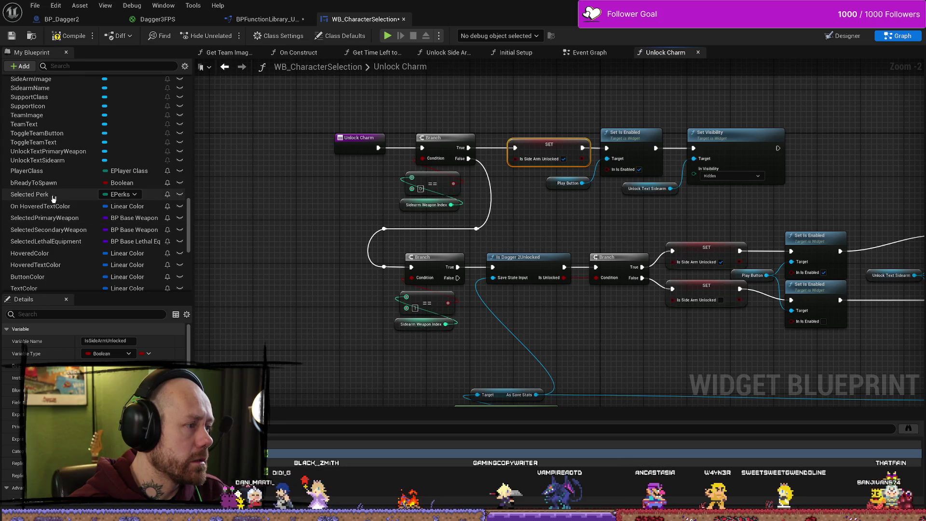
scroll(72, 200, up, 15)
scroll(71, 203, up, 10)
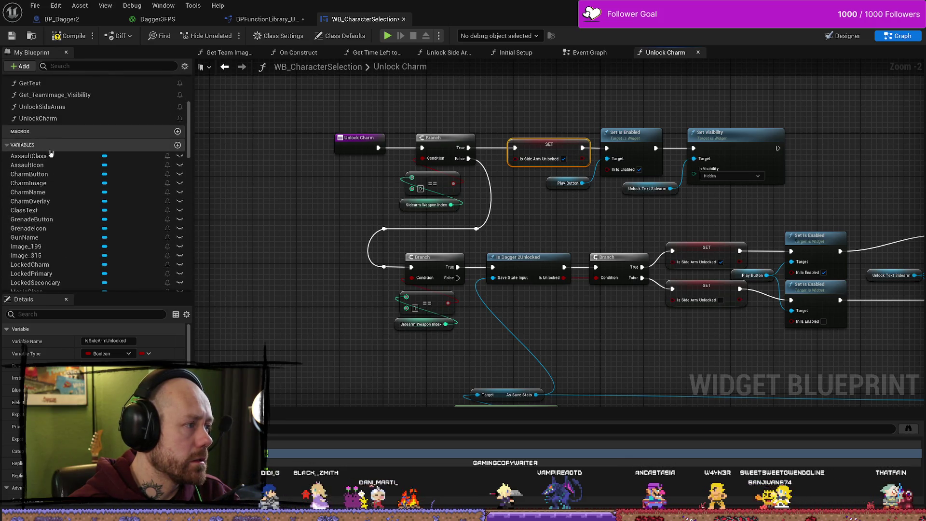
- Create a Boolean variable named IsCharmUnlocked and drag it into the graph
click(178, 146)
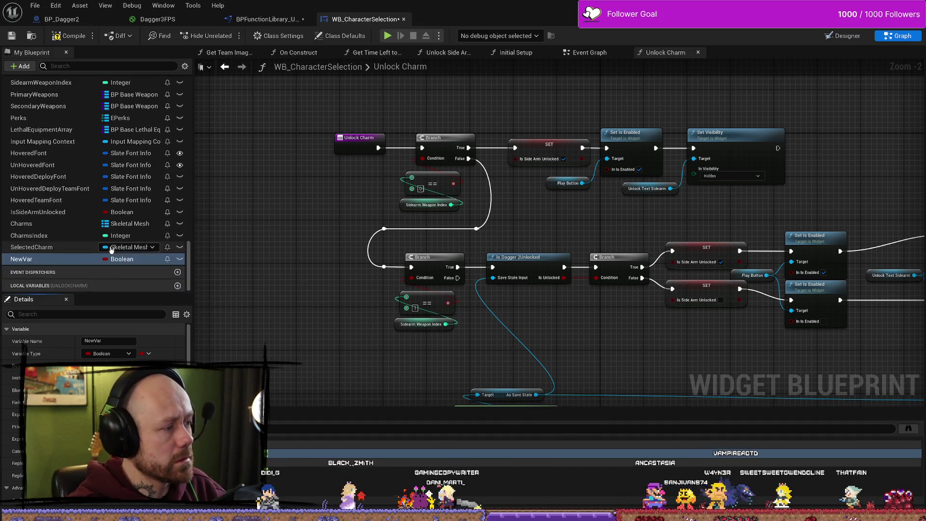
drag(102, 342, 90, 340)
text(IsCharm)
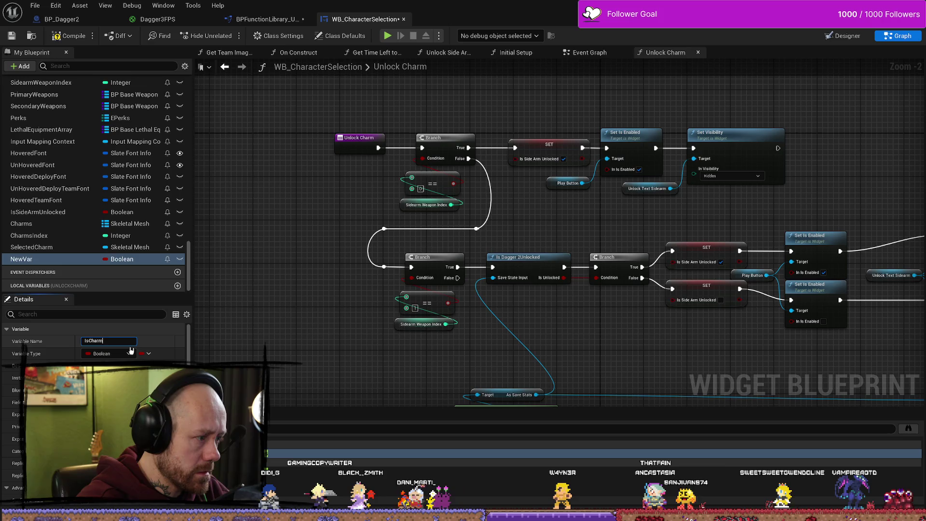
text(Unlocked)
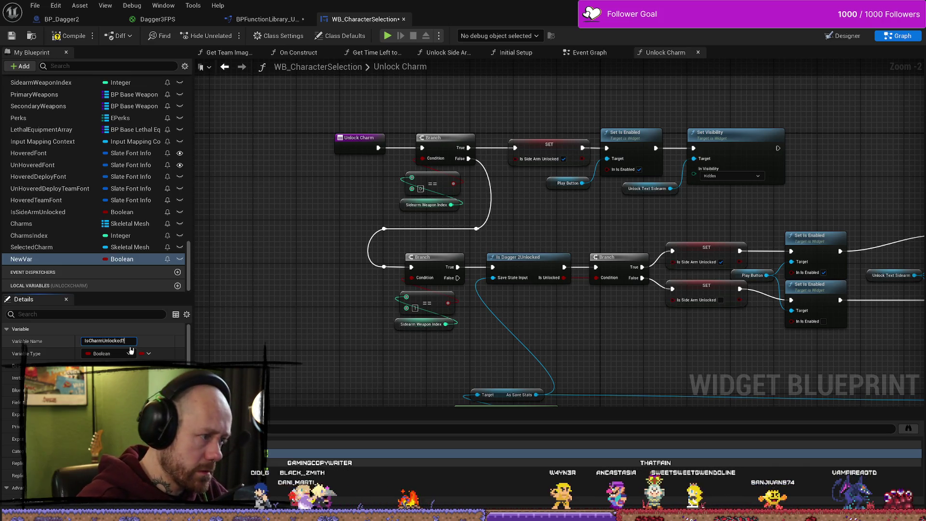
key(Return)
mouse_move(38, 259)
mouse_down()
mouse_move(218, 248)
mouse_move(452, 166)
mouse_move(520, 111)
mouse_up()
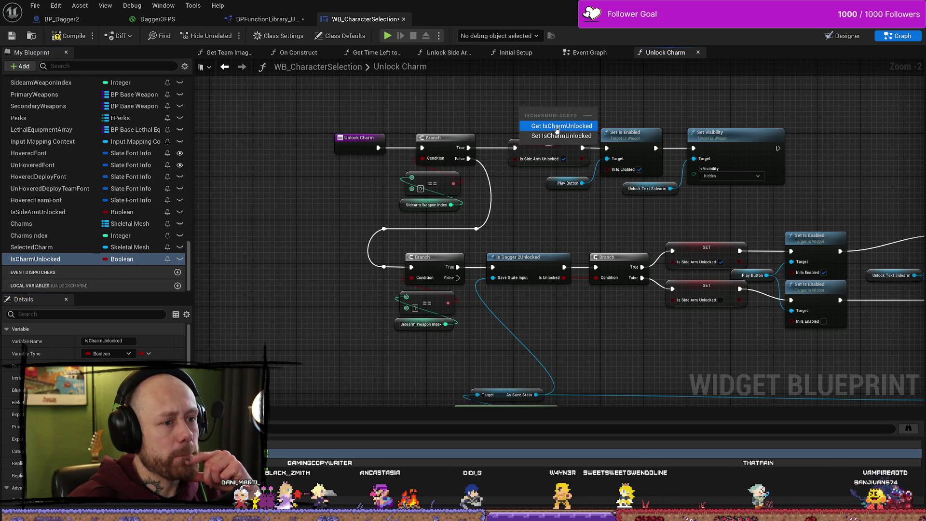
- Replace the upper Set Is Side Arm Unlocked with a Set IsCharmUnlocked (true) on Branch True
click(552, 136)
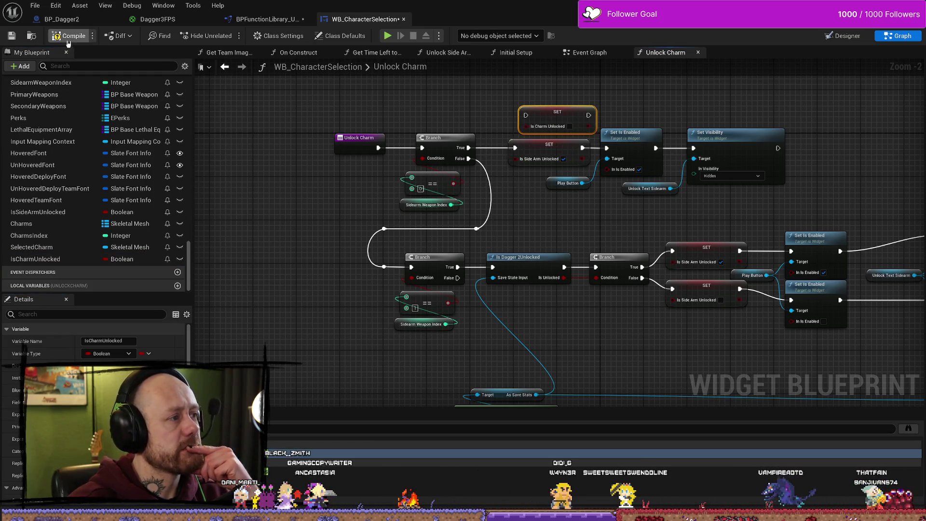
mouse_move(504, 172)
mouse_down()
mouse_move(503, 152)
mouse_move(515, 143)
mouse_up()
drag(577, 140, 597, 173)
click(537, 170)
key(Delete)
drag(521, 155, 504, 188)
click(540, 184)
- Delete both lower side-arm setters and wire a pasted IsCharmUnlocked setter between lower Branch True and Set Is Enabled
mouse_move(585, 259)
mouse_down()
mouse_move(574, 246)
mouse_move(652, 324)
mouse_up()
drag(630, 229, 629, 228)
drag(674, 325, 637, 325)
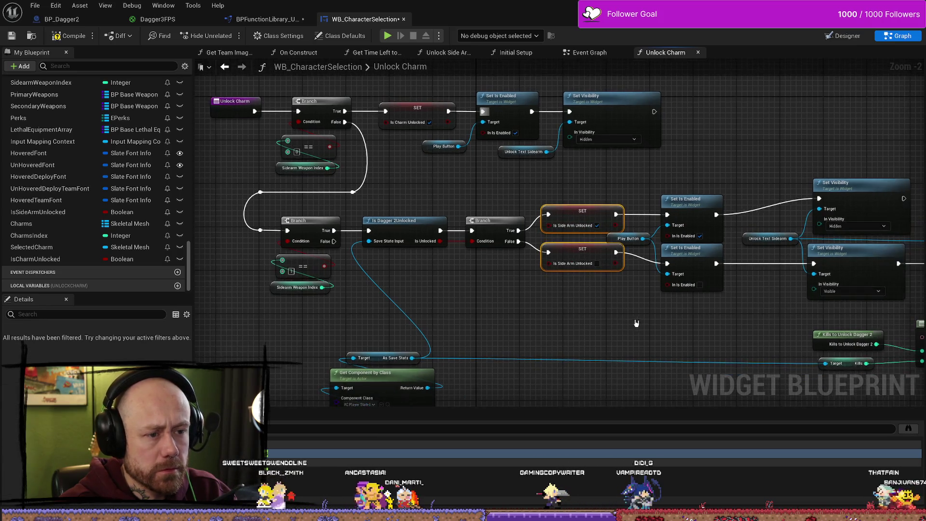
key(Delete)
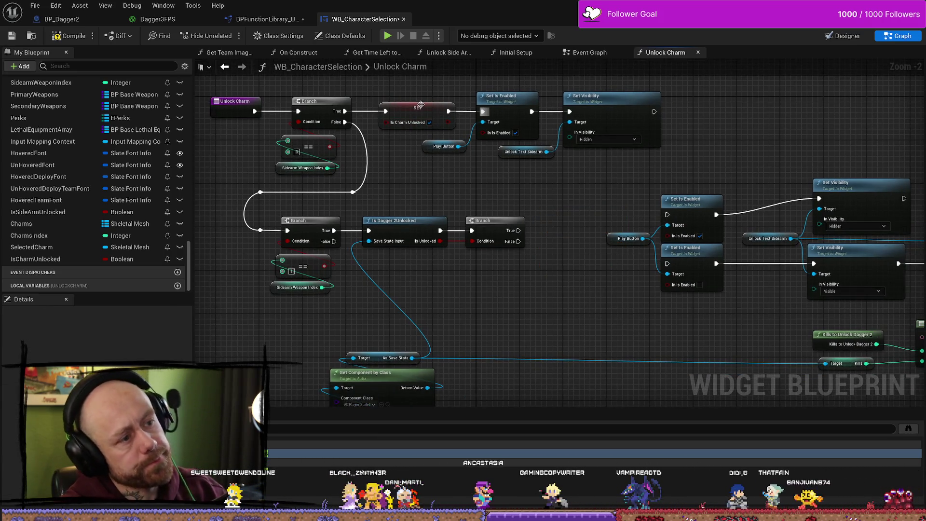
click(421, 105)
key(ctrl+v)
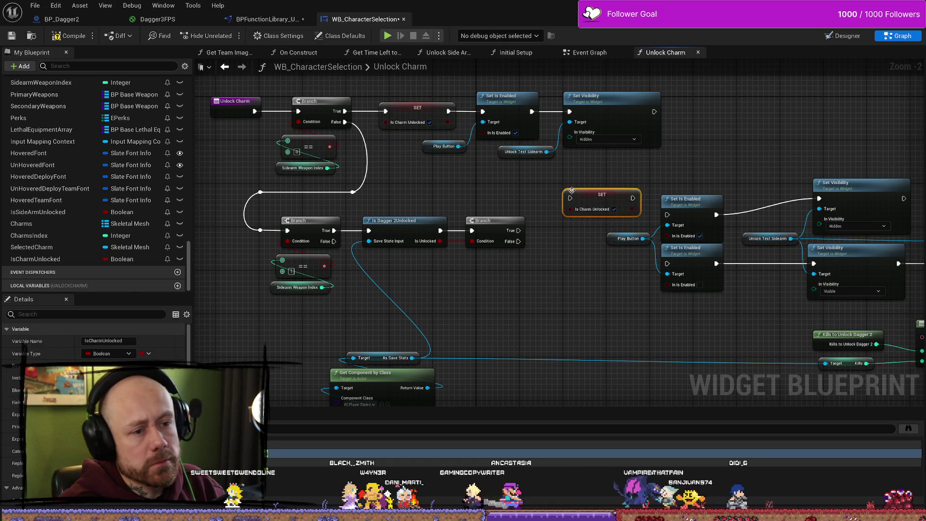
mouse_move(520, 230)
mouse_down()
mouse_move(583, 205)
mouse_move(571, 198)
mouse_up()
drag(636, 201, 665, 215)
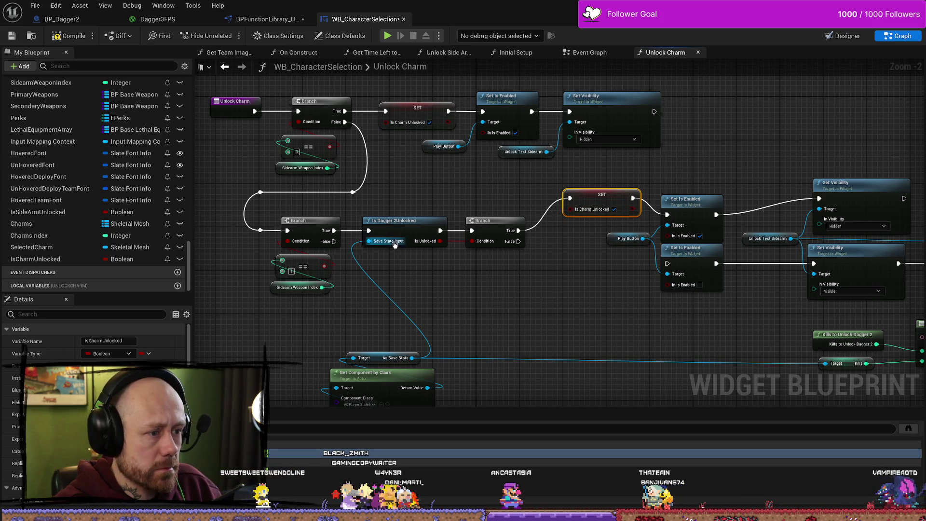
drag(606, 190, 589, 195)
click(562, 282)
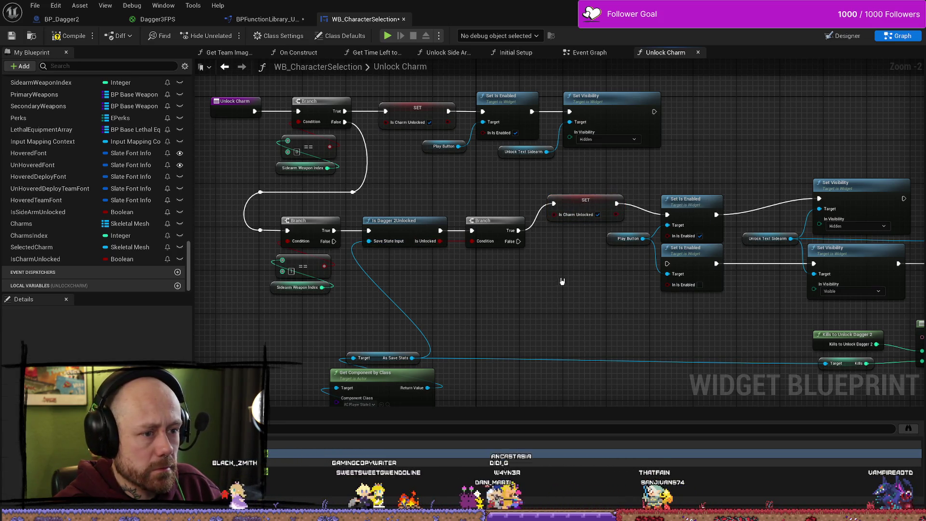
- Add another IsCharmUnlocked setter on the lower Branch False, left unticked (false)
key(ctrl+v)
mouse_move(519, 241)
mouse_down()
mouse_move(575, 274)
mouse_move(605, 265)
mouse_up()
click(619, 285)
drag(707, 326, 617, 330)
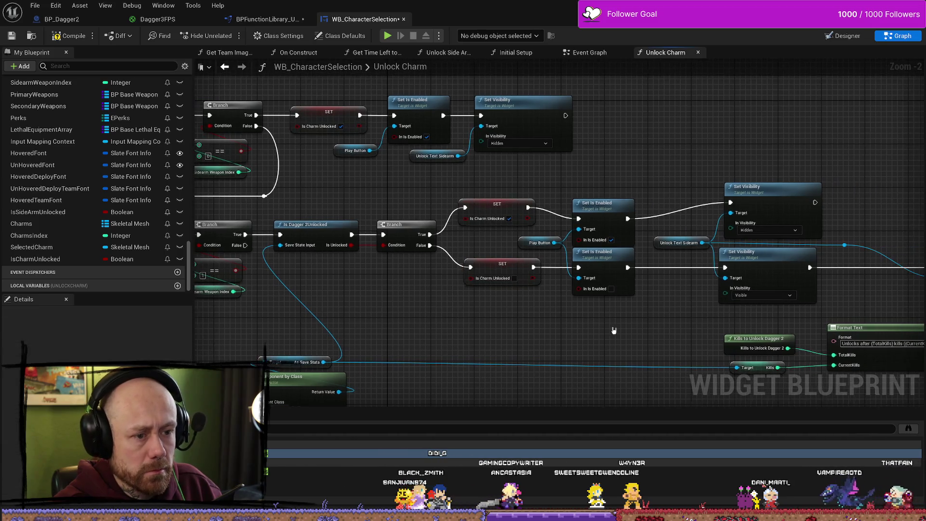
drag(707, 323, 601, 315)
drag(805, 187, 759, 240)
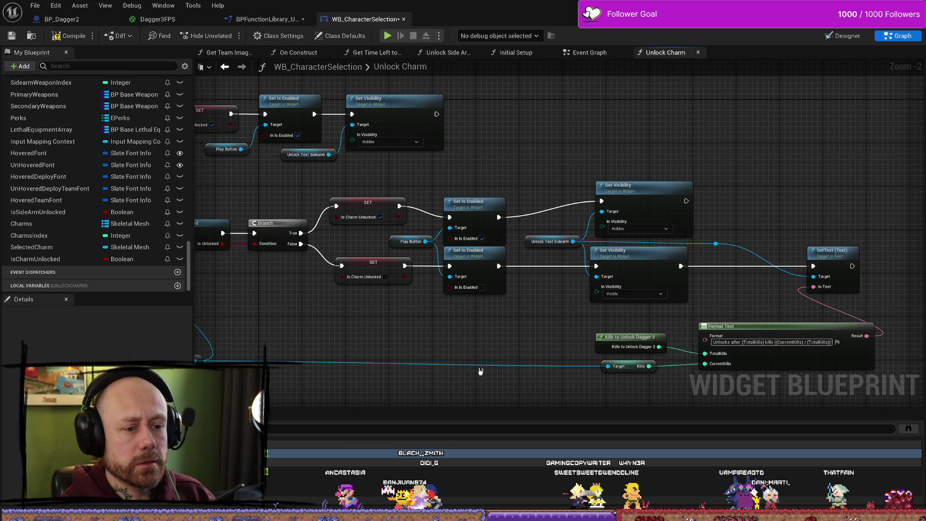
mouse_move(431, 335)
mouse_down()
mouse_move(499, 323)
mouse_move(374, 291)
mouse_up()
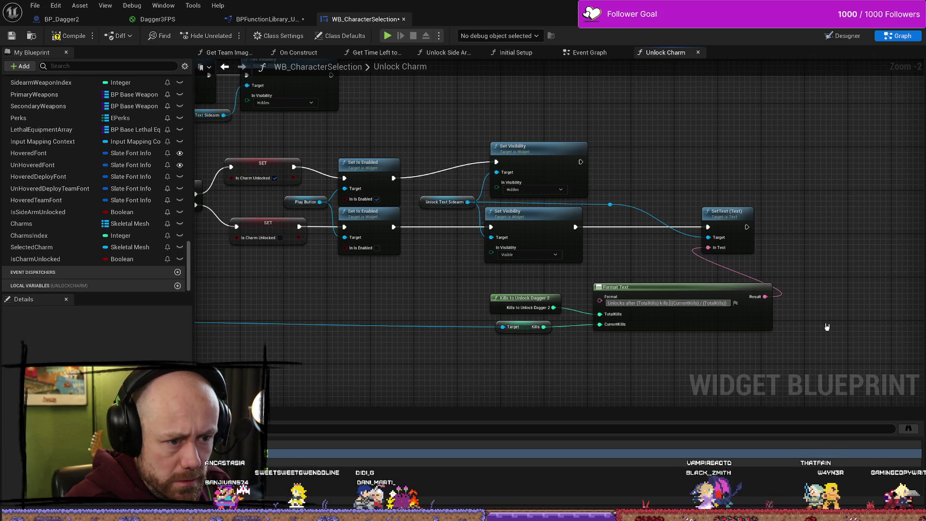
- Swap Kills to Unlock Dagger 2 for Dagger Kills to Unlock Dagger Charm, wired into Format Text's TotalKills
text(with daggers)
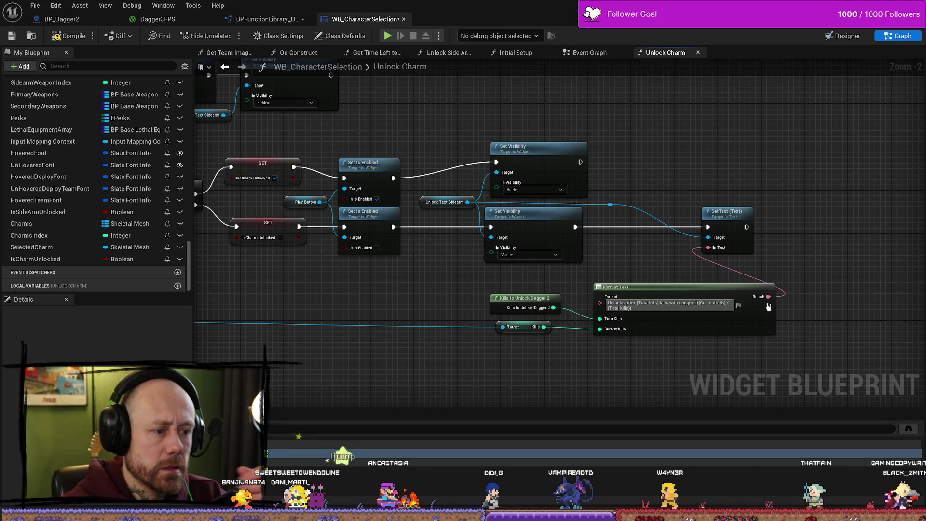
click(641, 257)
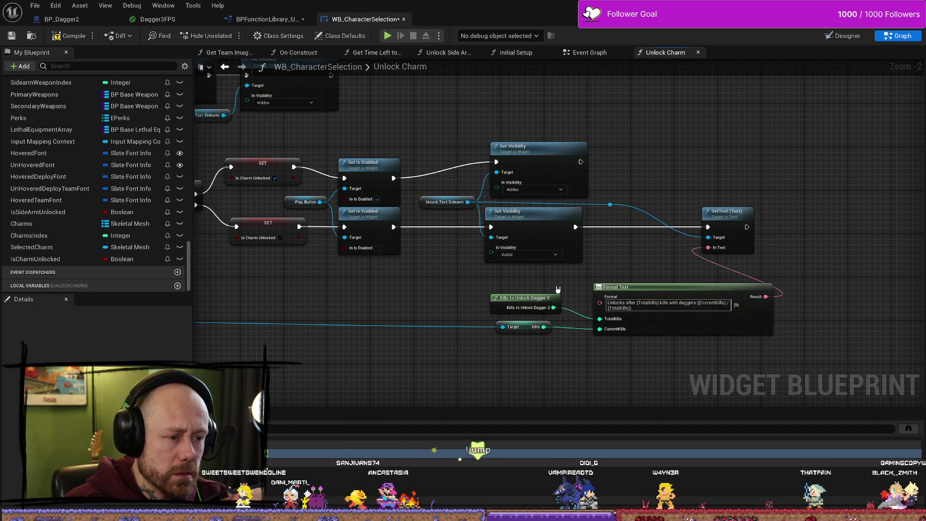
click(531, 297)
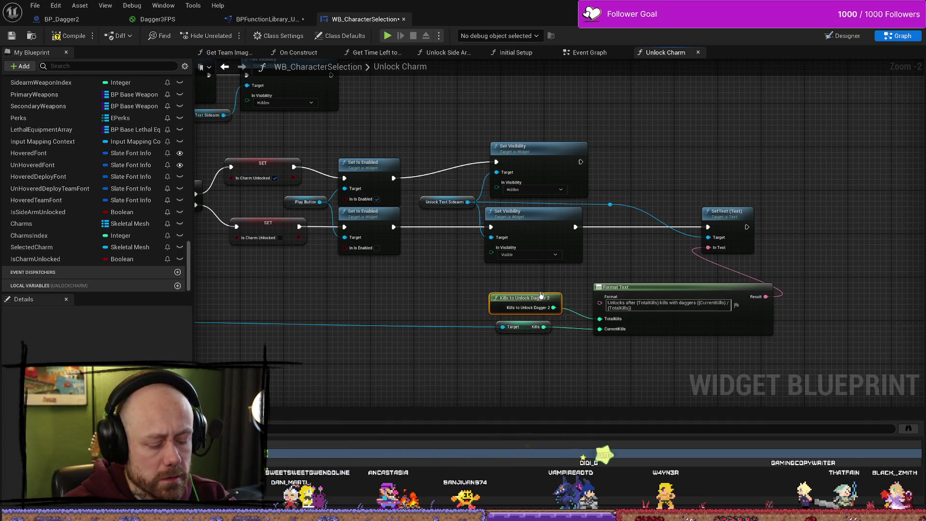
key(Delete)
right_click(532, 297)
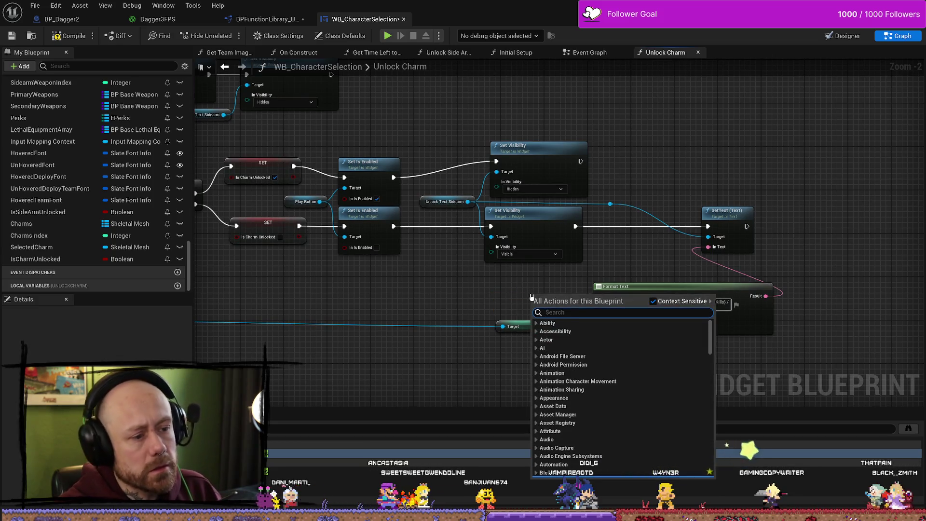
text(dagger)
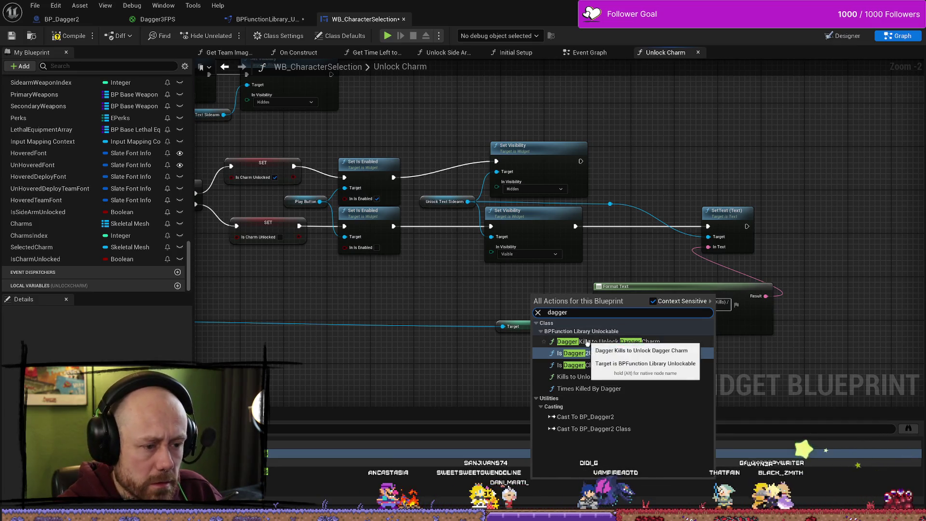
click(613, 341)
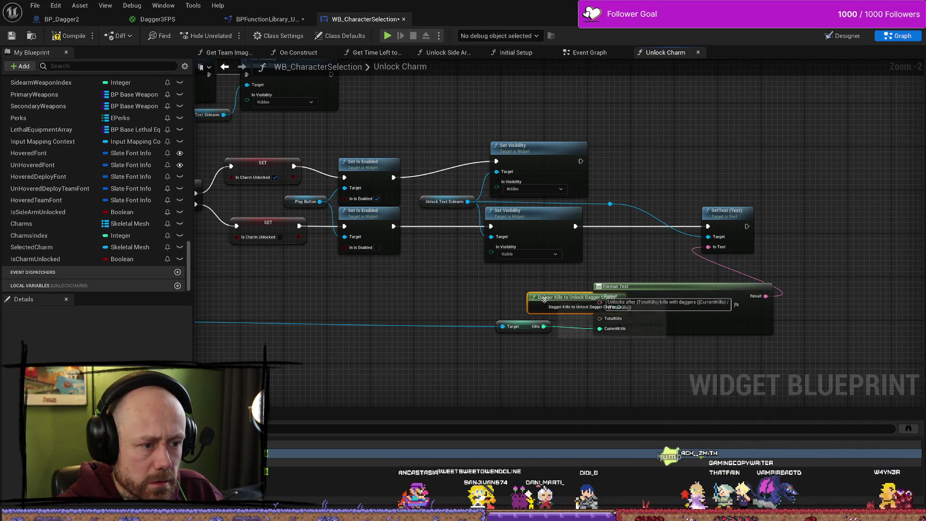
drag(543, 302, 609, 320)
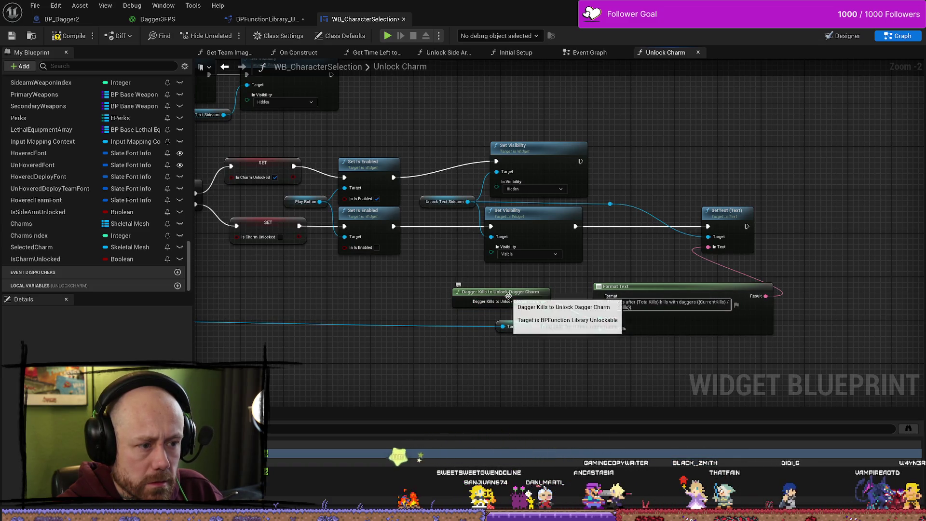
drag(517, 296, 538, 295)
- Replace the old Kills getter with Dagger Kills from As Save Stats, wired into CurrentKills
click(526, 327)
scroll(527, 328, down, 2)
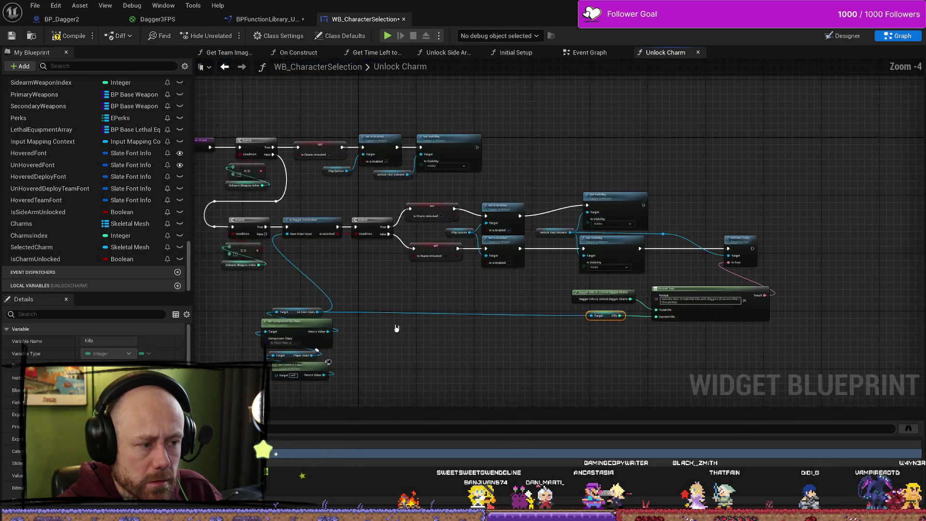
drag(318, 312, 431, 333)
text(dagger)
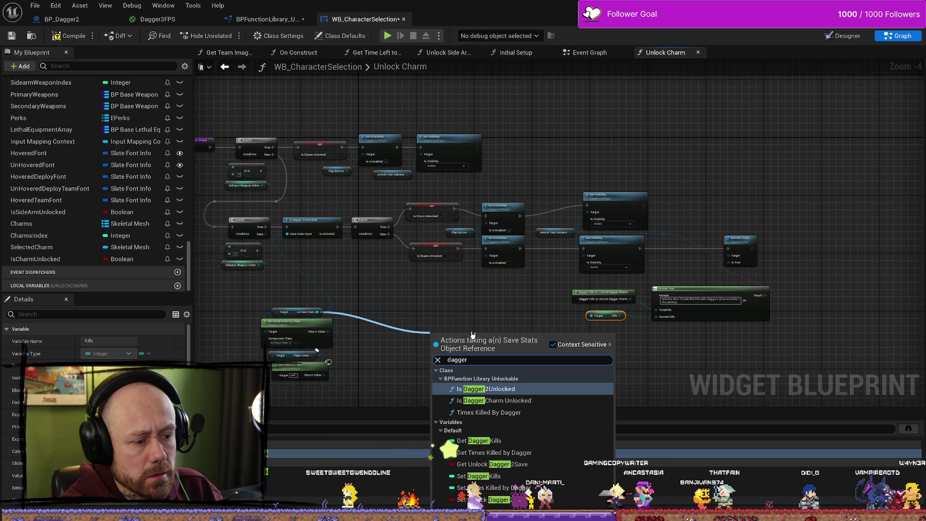
key(Down)
key(Down)
key(Down)
key(Return)
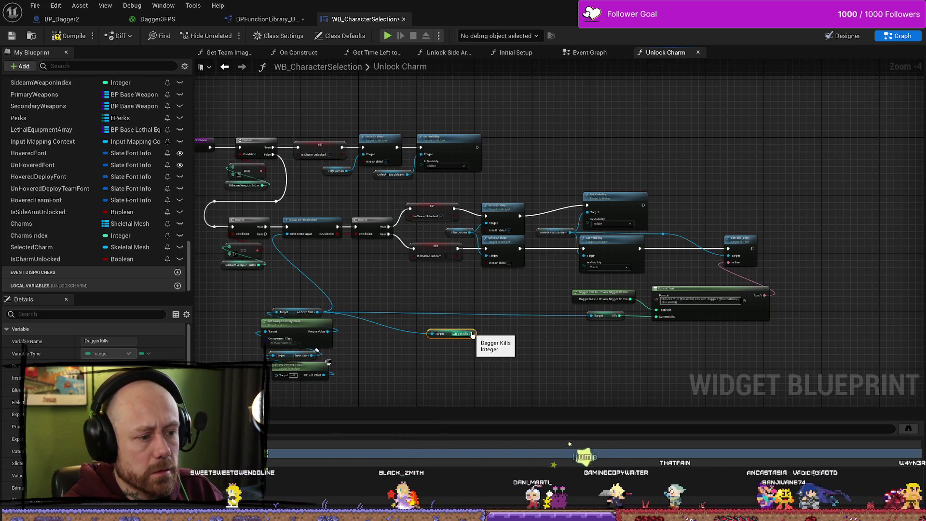
mouse_move(472, 334)
mouse_down()
mouse_move(524, 346)
mouse_move(657, 317)
mouse_up()
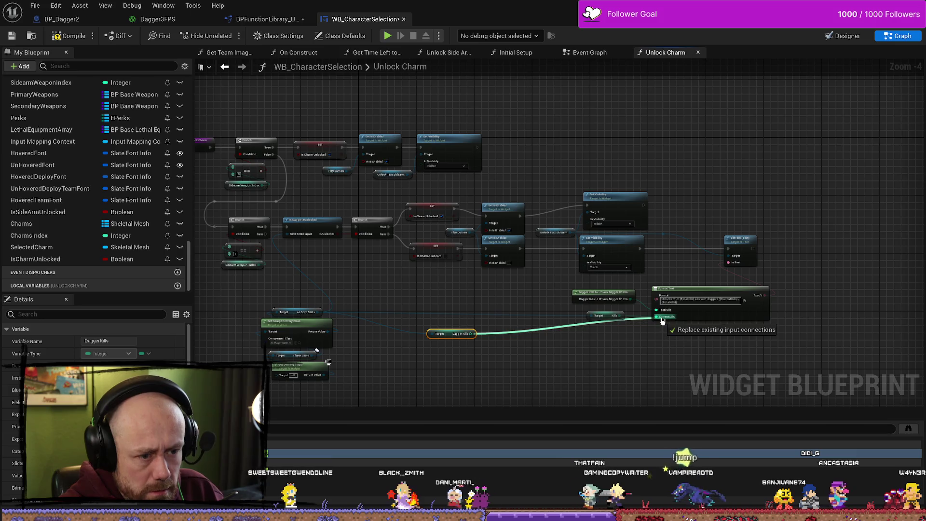
click(611, 319)
key(Delete)
mouse_move(444, 332)
mouse_down()
mouse_move(536, 314)
mouse_move(592, 316)
mouse_up()
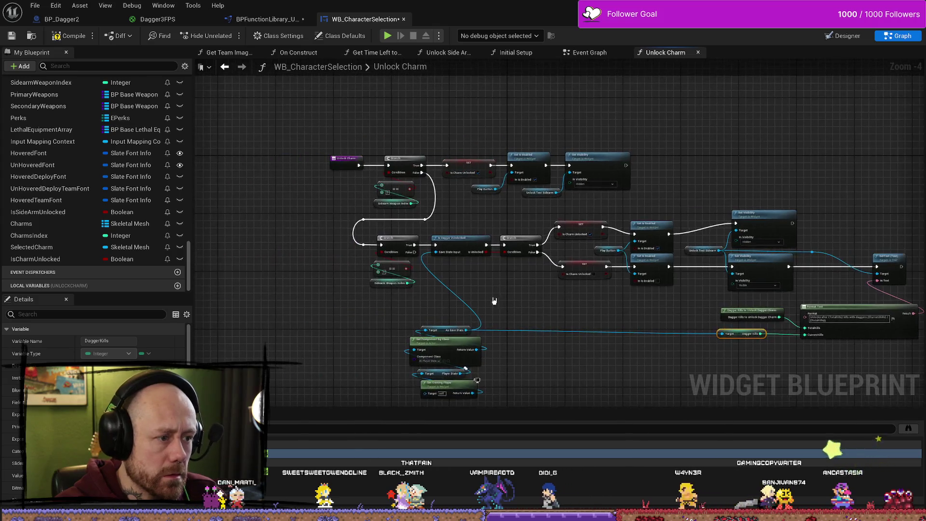
- Marquee-select the top Branch, SET, Set Is Enabled and Set Visibility nodes in Unlock Charm
scroll(494, 300, up, 4)
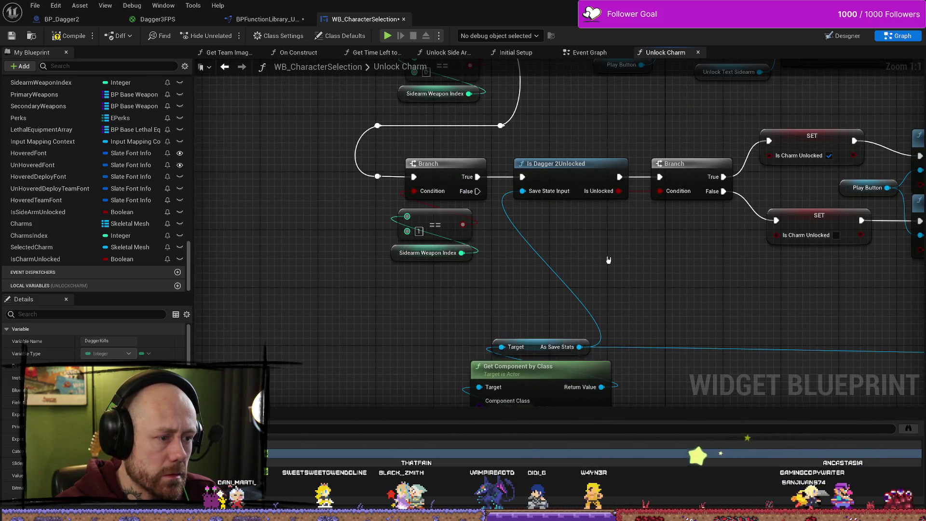
drag(610, 260, 566, 260)
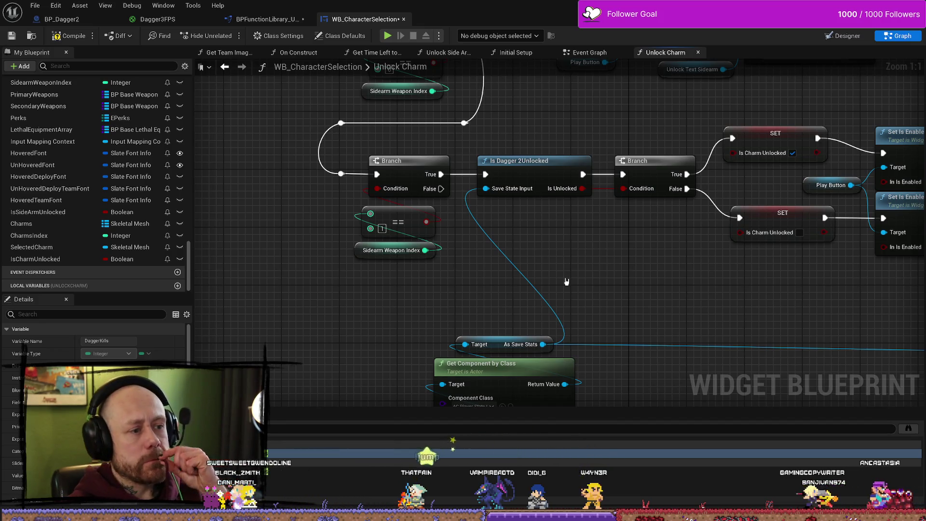
drag(588, 285, 540, 319)
drag(510, 137, 509, 218)
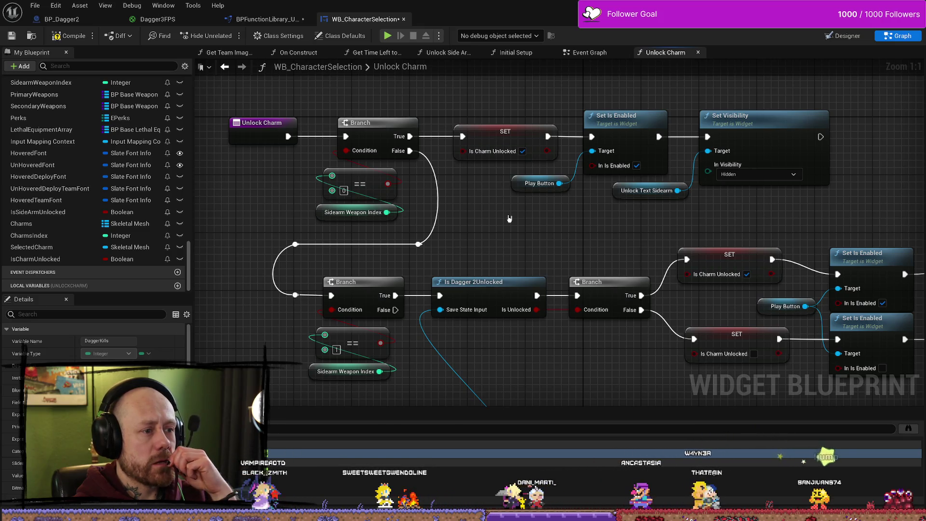
scroll(509, 218, down, 4)
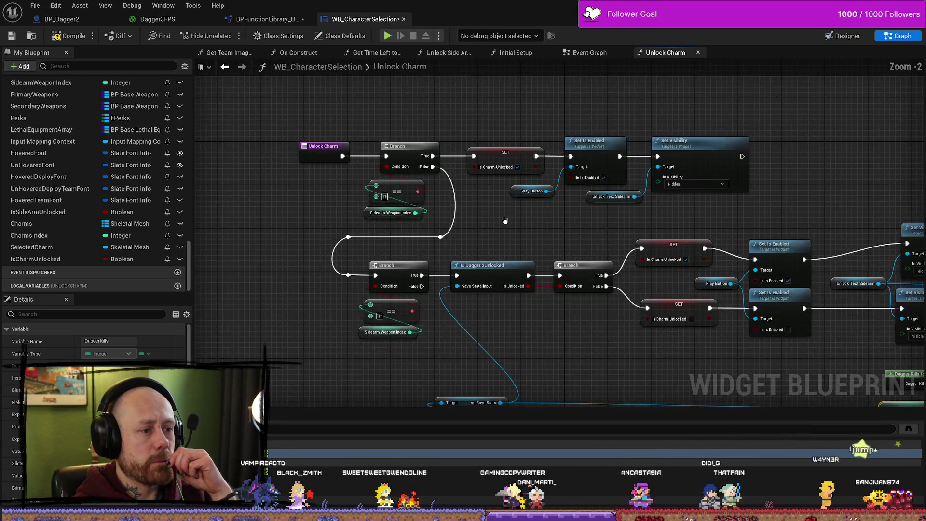
drag(562, 304, 575, 317)
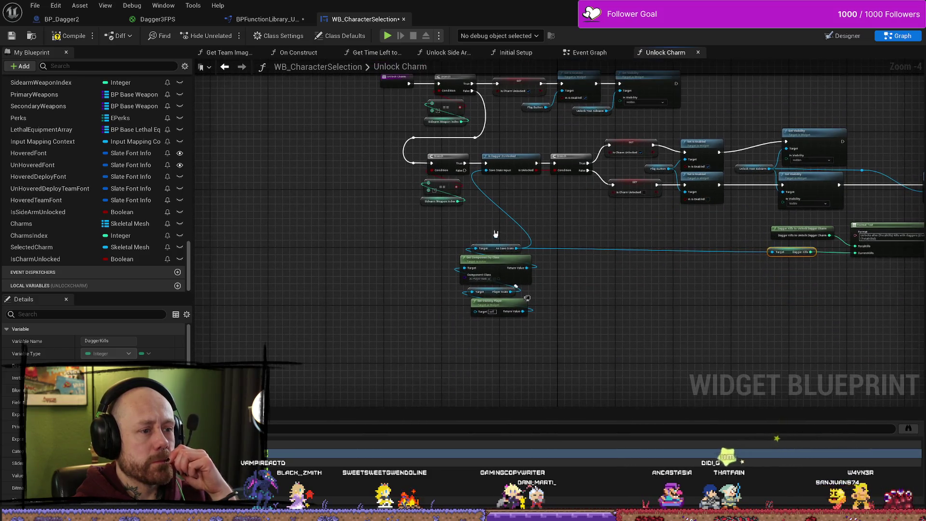
click(595, 328)
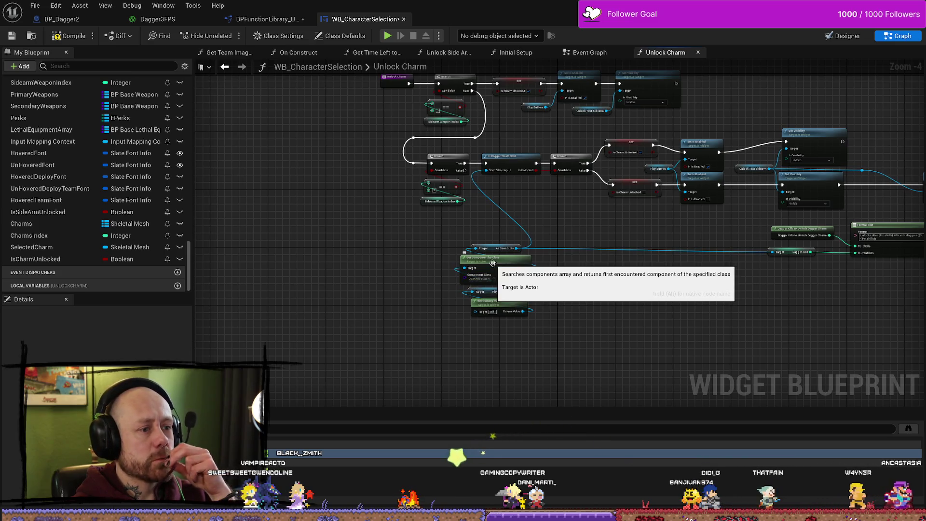
drag(558, 218, 558, 222)
scroll(559, 222, up, 3)
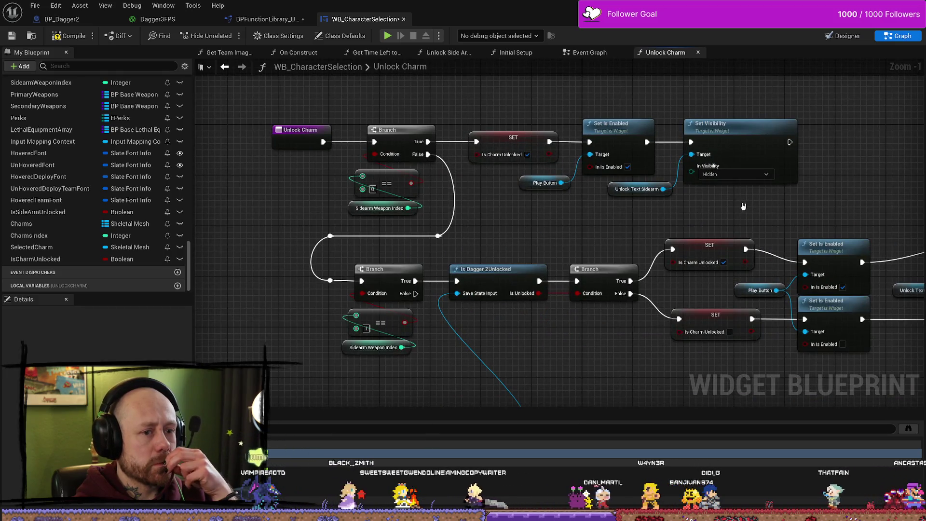
drag(757, 211, 351, 152)
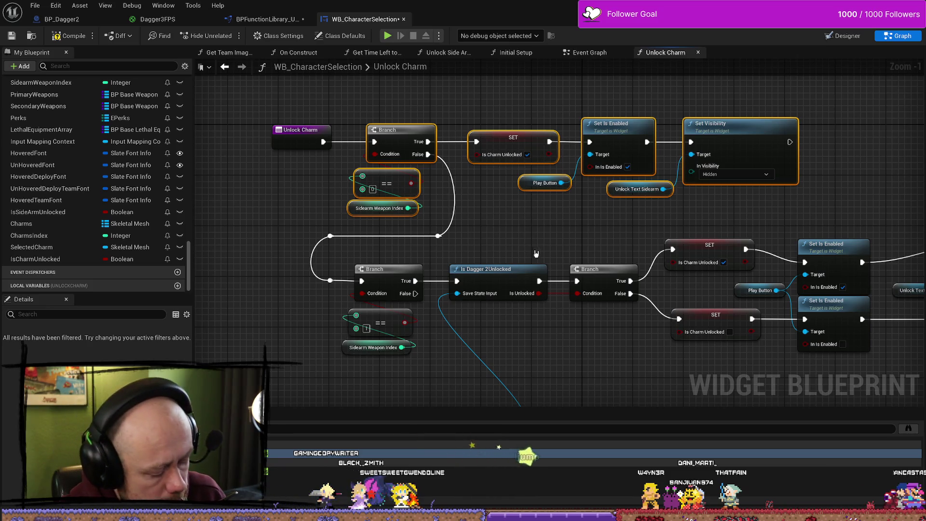
- Paste a copy of the selected chain below Get Owning Player and make it compare against index 2
scroll(537, 251, down, 4)
mouse_move(487, 240)
mouse_down()
mouse_move(466, 321)
mouse_move(466, 372)
mouse_move(482, 384)
mouse_up()
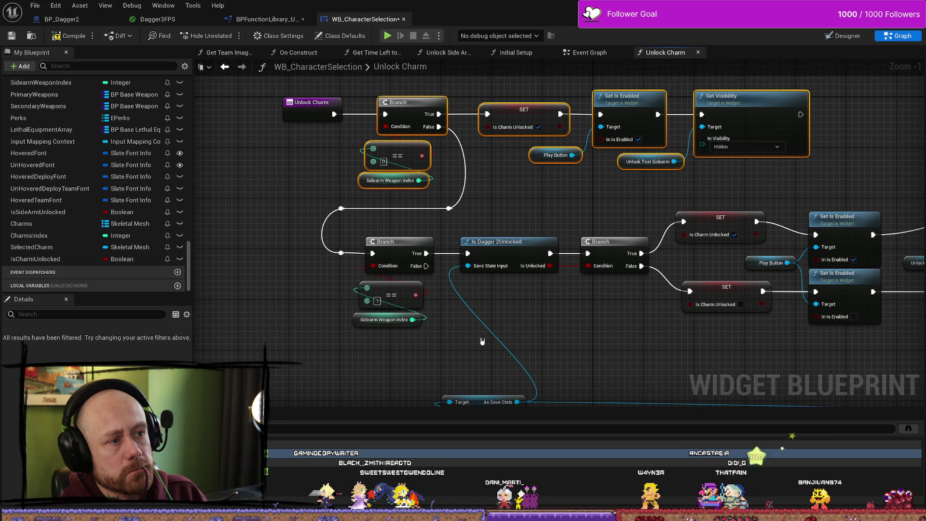
mouse_move(467, 351)
mouse_down()
mouse_move(441, 302)
mouse_move(483, 252)
mouse_up()
key(ctrl+v)
mouse_move(507, 306)
mouse_down()
mouse_move(555, 178)
mouse_move(466, 315)
mouse_up()
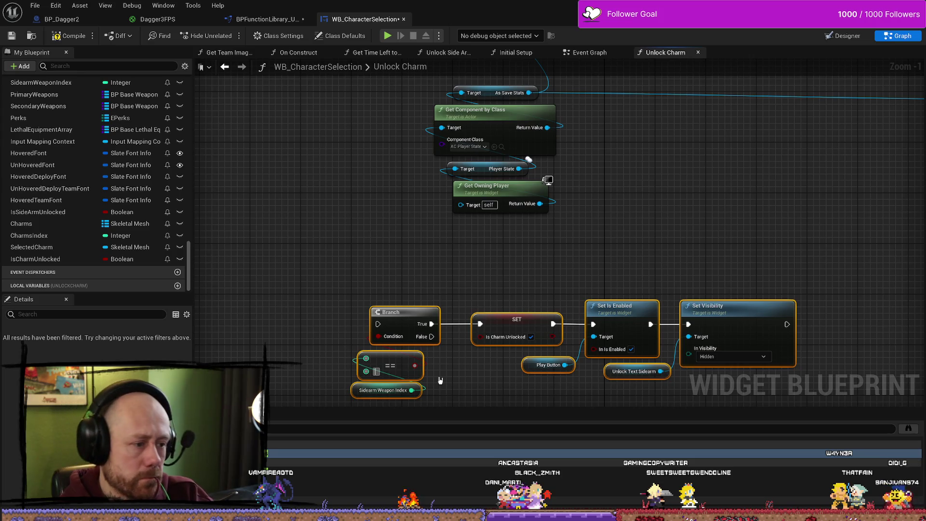
mouse_move(559, 120)
mouse_down()
mouse_move(401, 314)
mouse_move(455, 189)
mouse_move(420, 398)
mouse_move(394, 317)
mouse_up()
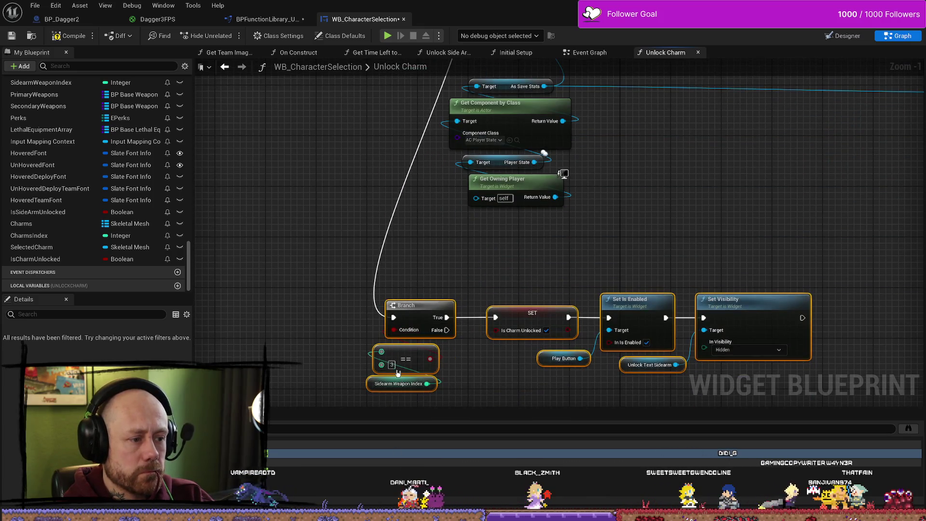
click(392, 365)
text(2)
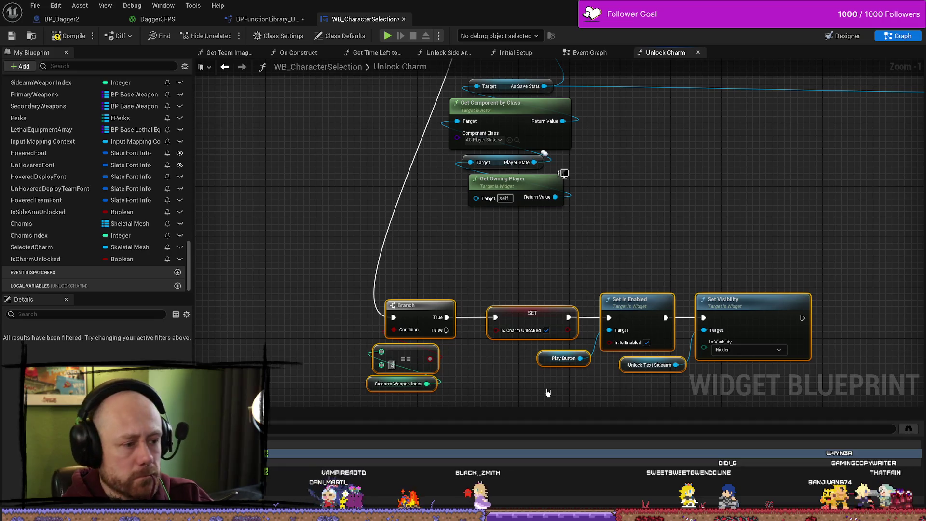
- Rearrange the pasted chain, Dagger Kills getters, Format Text, SetText and save-stats getters
drag(546, 321, 549, 251)
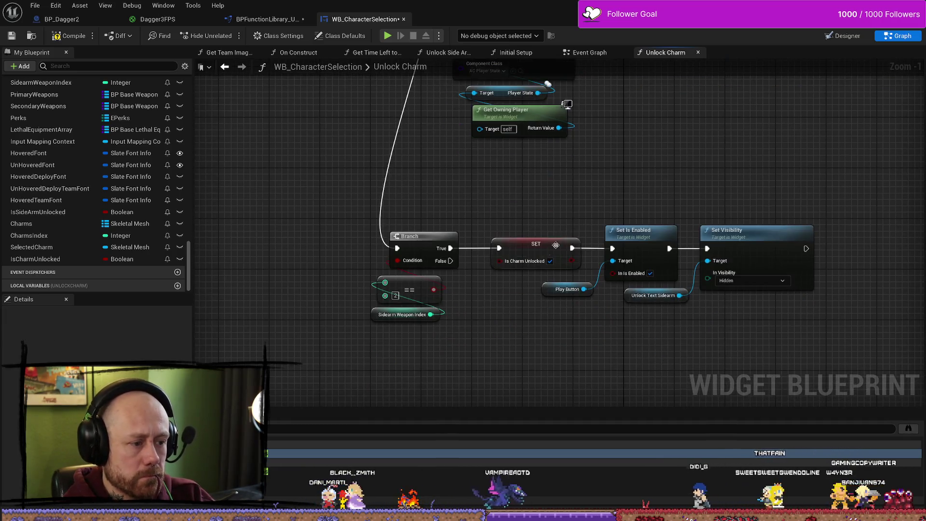
drag(830, 333, 367, 222)
drag(550, 246, 552, 196)
mouse_move(561, 149)
mouse_down()
mouse_move(540, 309)
mouse_move(501, 351)
mouse_up()
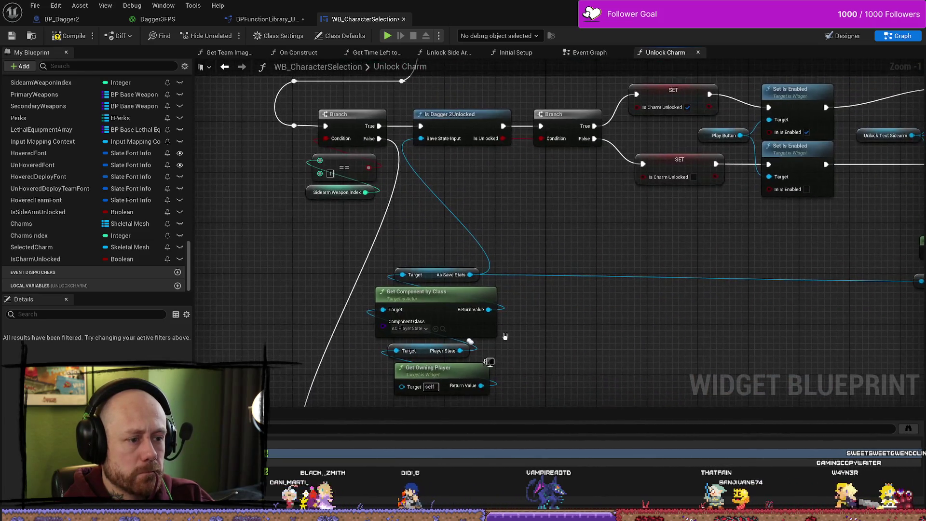
scroll(501, 351, down, 5)
scroll(497, 270, up, 3)
drag(495, 241, 370, 227)
drag(526, 261, 820, 193)
drag(687, 207, 628, 201)
drag(772, 141, 797, 142)
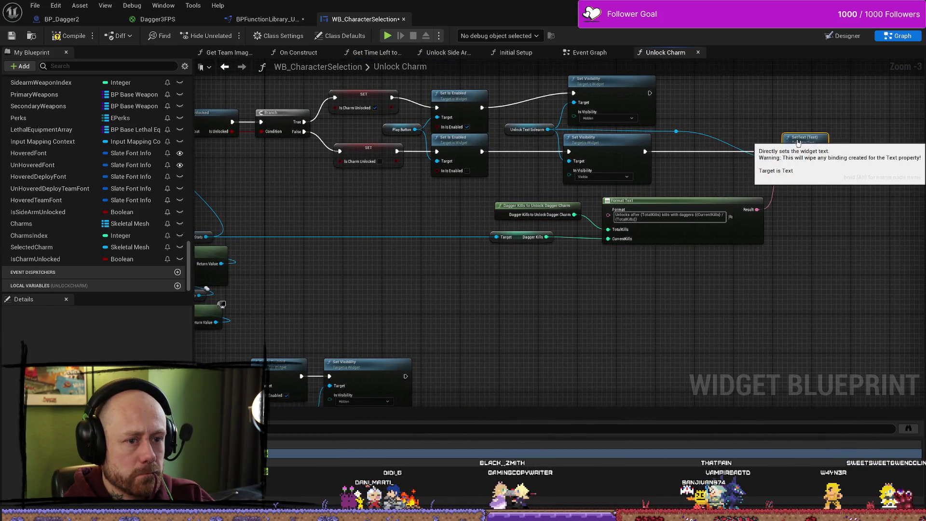
drag(261, 237, 515, 221)
mouse_move(432, 222)
mouse_down()
mouse_move(456, 204)
mouse_move(466, 174)
mouse_move(486, 179)
mouse_up()
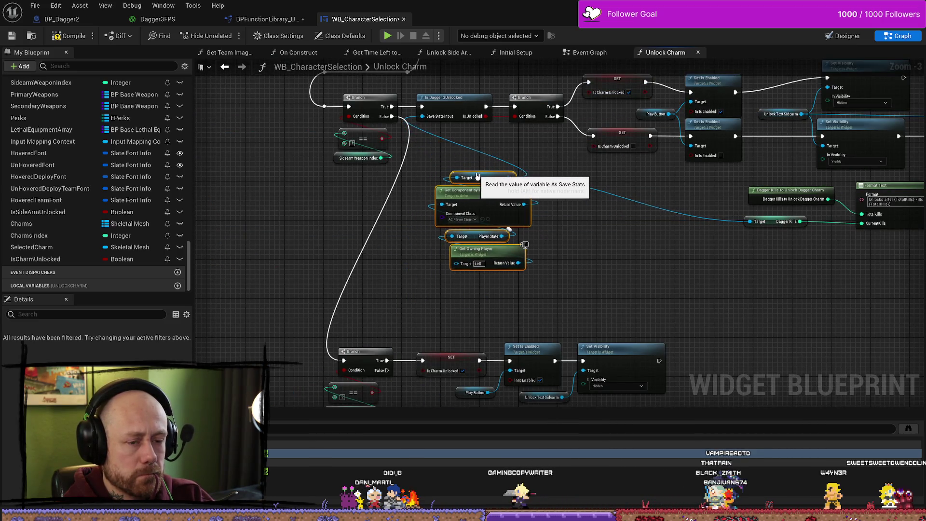
- Route the False wire down to the lower pasted chain through two reroute points
drag(483, 290, 531, 179)
mouse_move(723, 314)
mouse_down()
mouse_move(415, 245)
mouse_move(465, 172)
mouse_move(478, 352)
mouse_move(385, 336)
mouse_up()
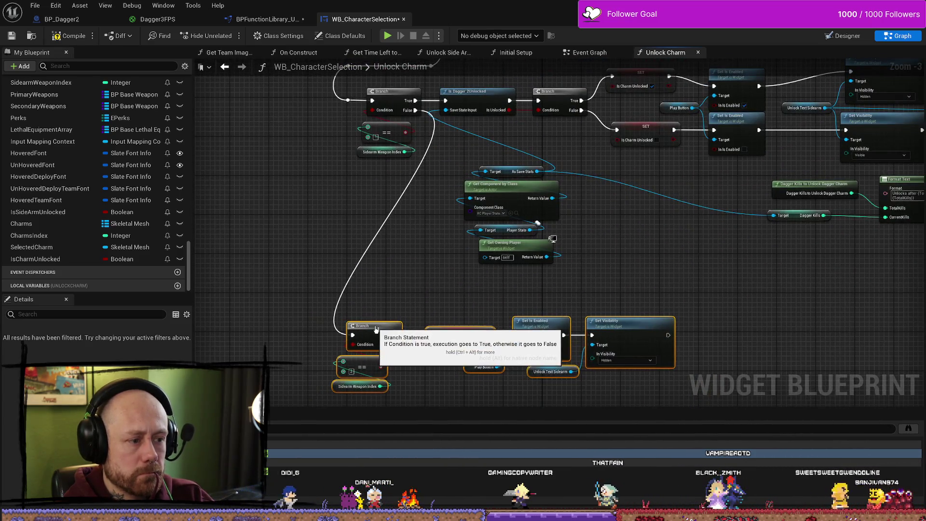
double_click(407, 187)
mouse_move(396, 185)
mouse_down()
mouse_move(336, 219)
mouse_move(418, 199)
mouse_up()
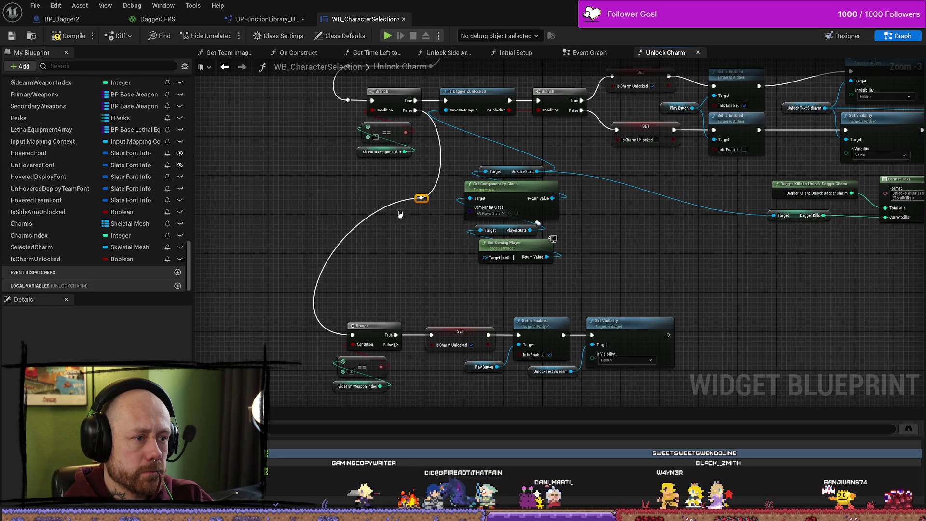
double_click(362, 225)
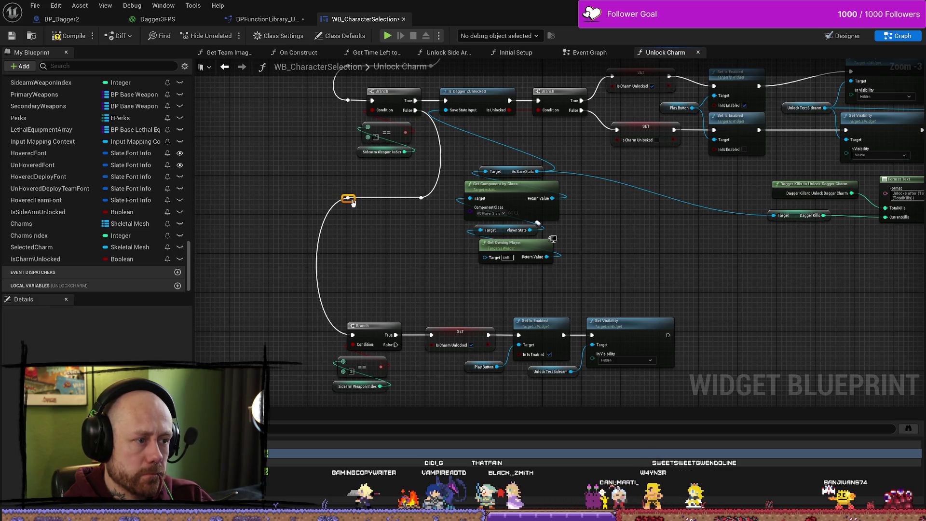
- Move the lower chain up, then switch to the WB_CharacterSelection Designer layout
scroll(421, 253, down, 4)
scroll(435, 271, up, 3)
drag(637, 265, 368, 346)
mouse_move(401, 284)
mouse_down()
mouse_move(398, 252)
mouse_move(399, 375)
mouse_move(399, 289)
mouse_up()
click(412, 236)
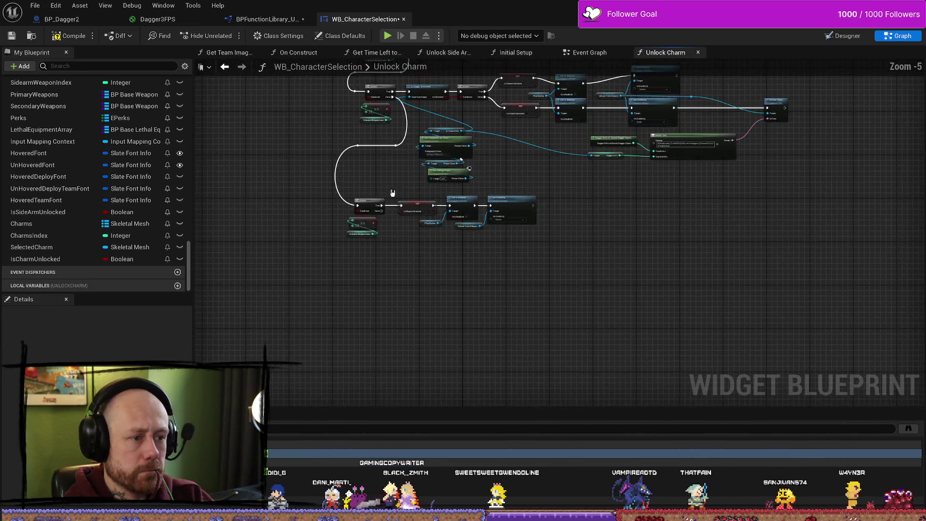
scroll(431, 207, up, 3)
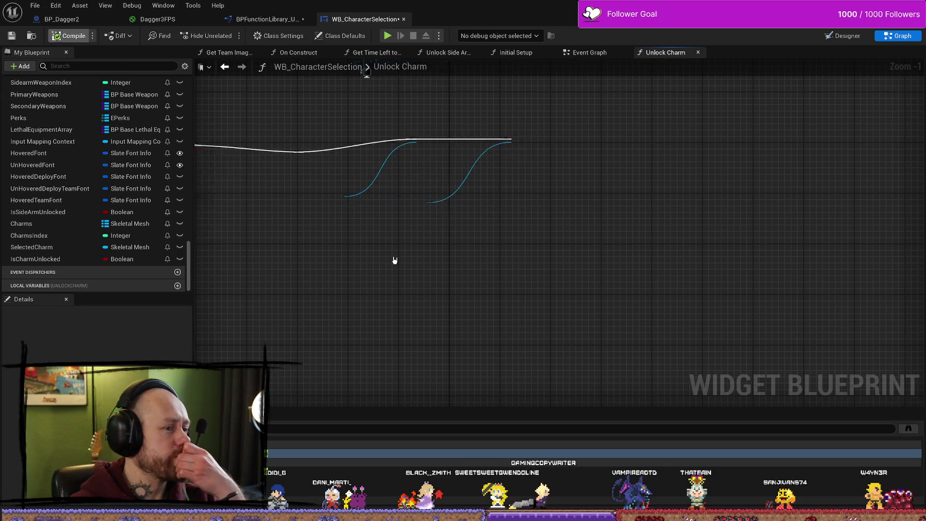
scroll(611, 119, down, 2)
scroll(428, 368, up, 2)
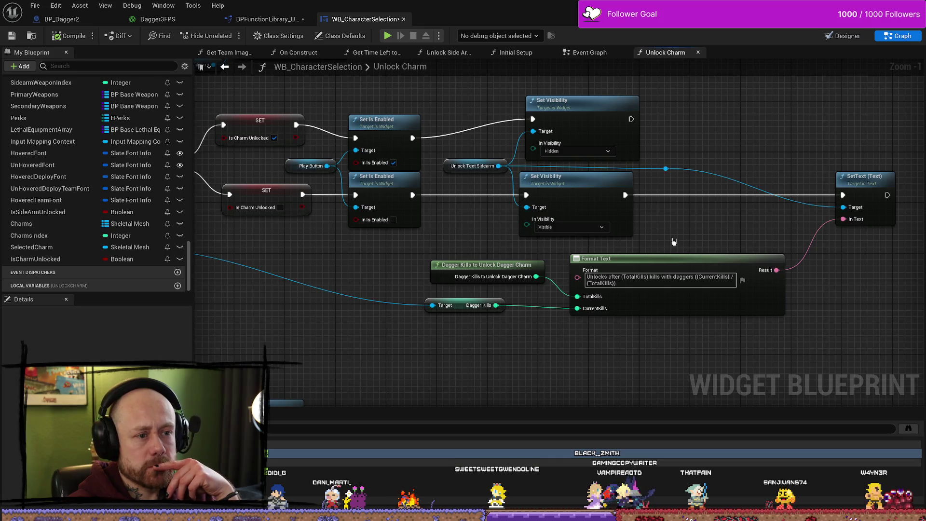
drag(669, 241, 504, 226)
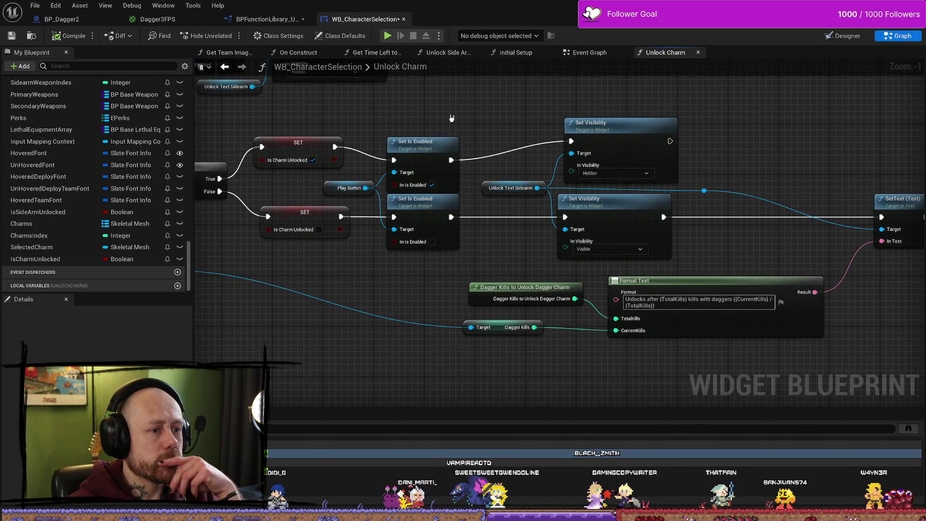
click(840, 35)
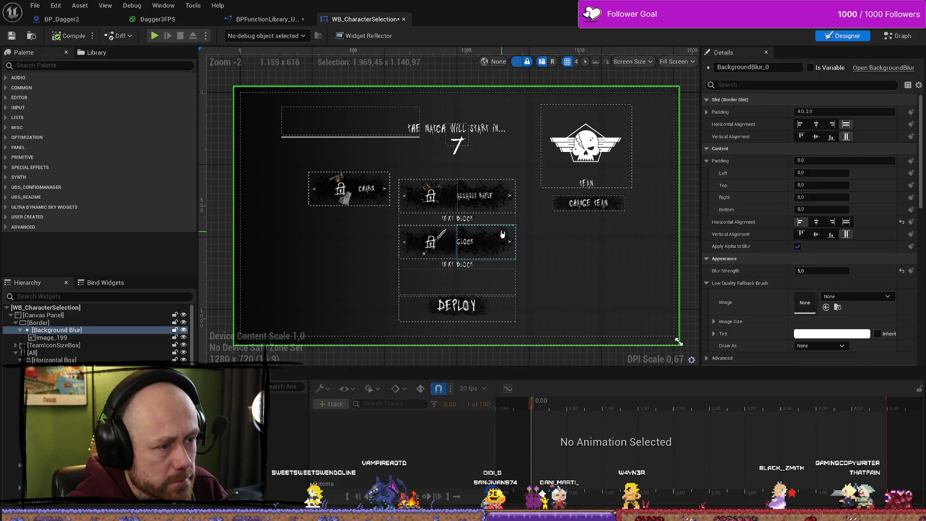
- Duplicate the Glock unlock text block and place the copy just below the Charm selector
click(490, 264)
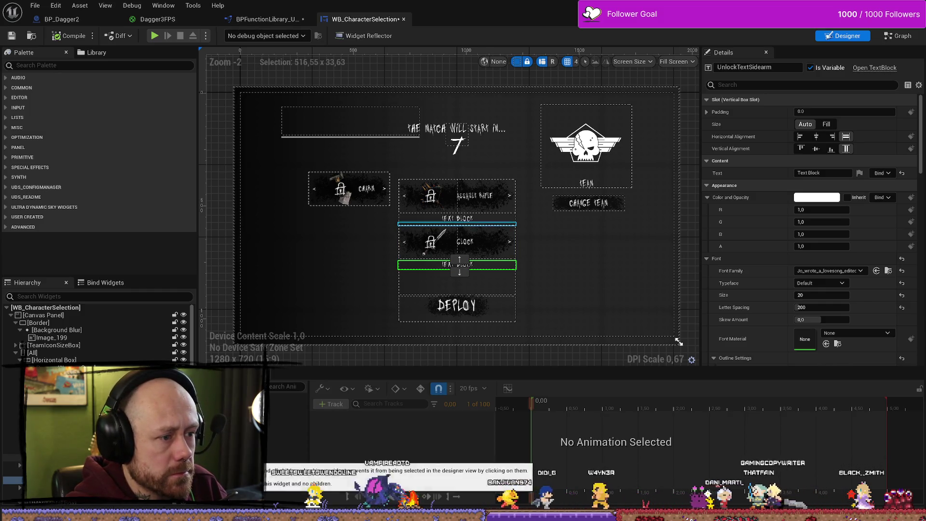
key(ctrl+d)
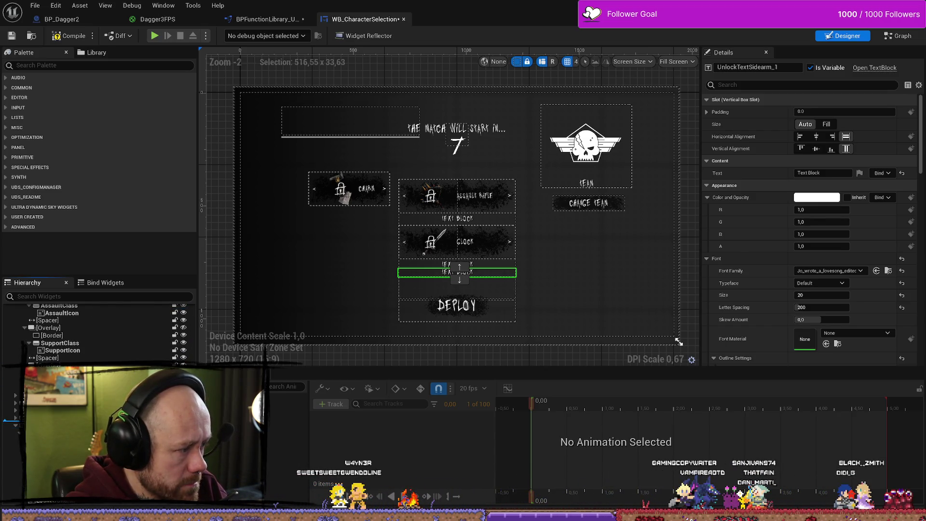
drag(459, 272, 242, 93)
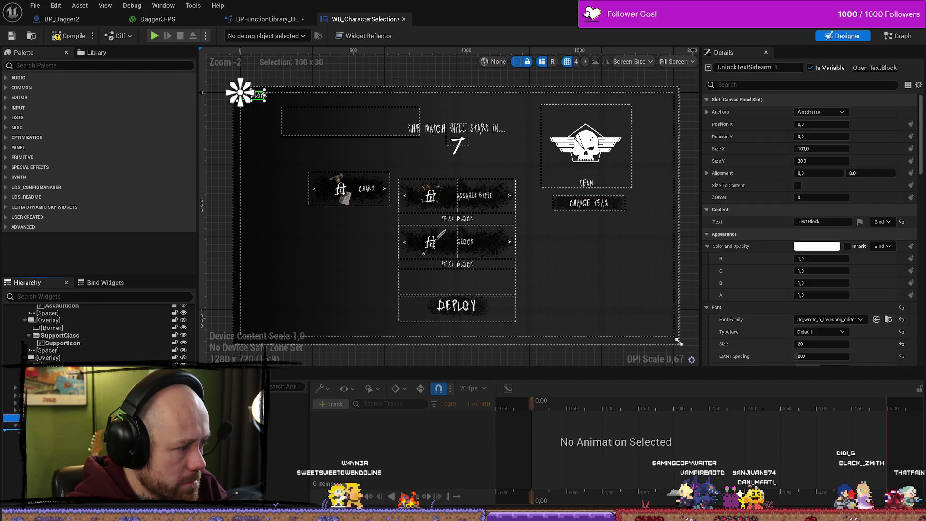
drag(240, 91, 324, 189)
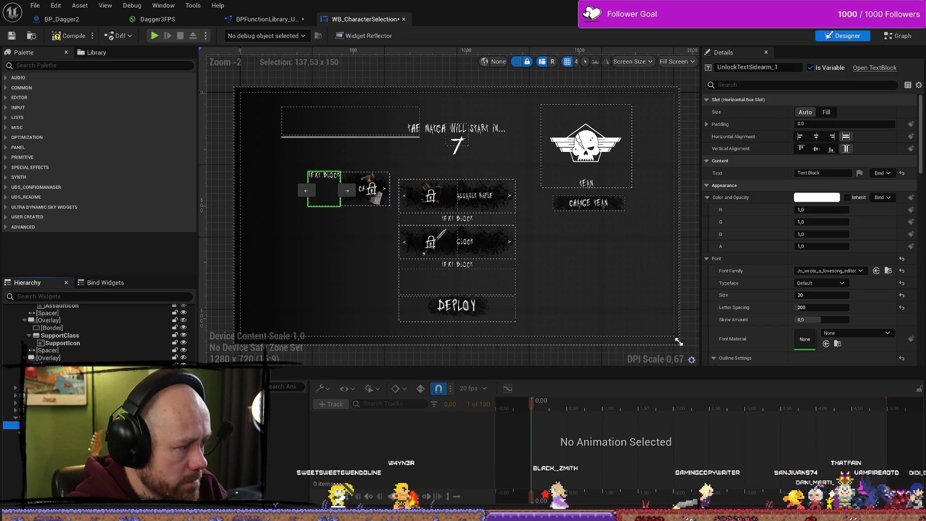
key(ctrl+z)
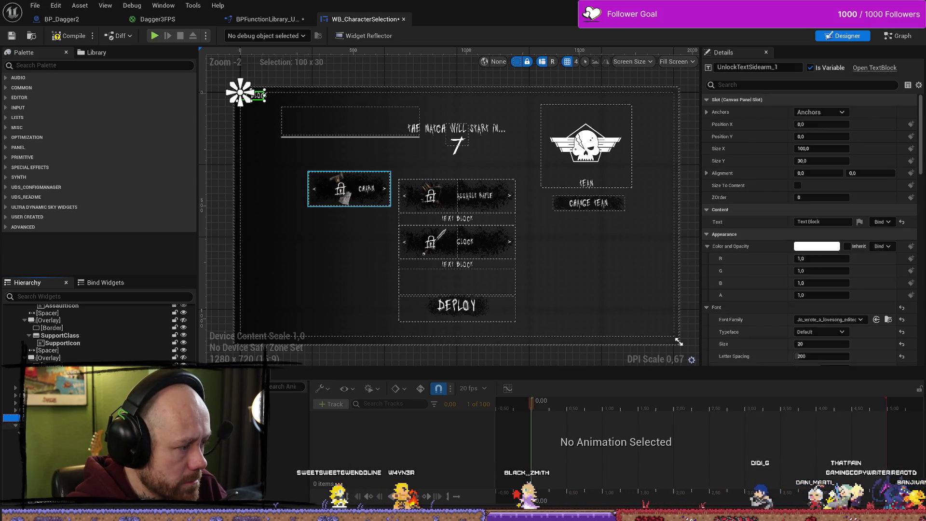
click(589, 203)
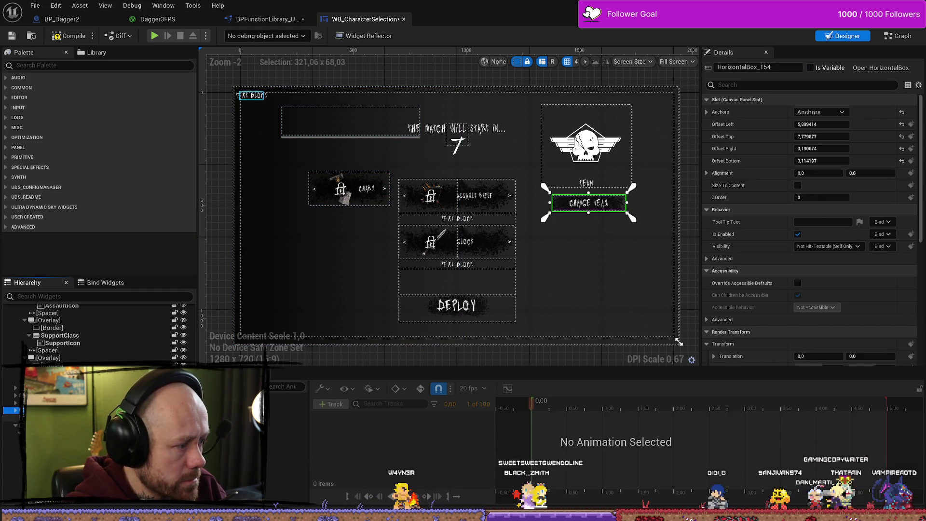
click(252, 95)
mouse_move(259, 97)
mouse_down()
mouse_move(259, 161)
mouse_move(336, 230)
mouse_move(352, 217)
mouse_up()
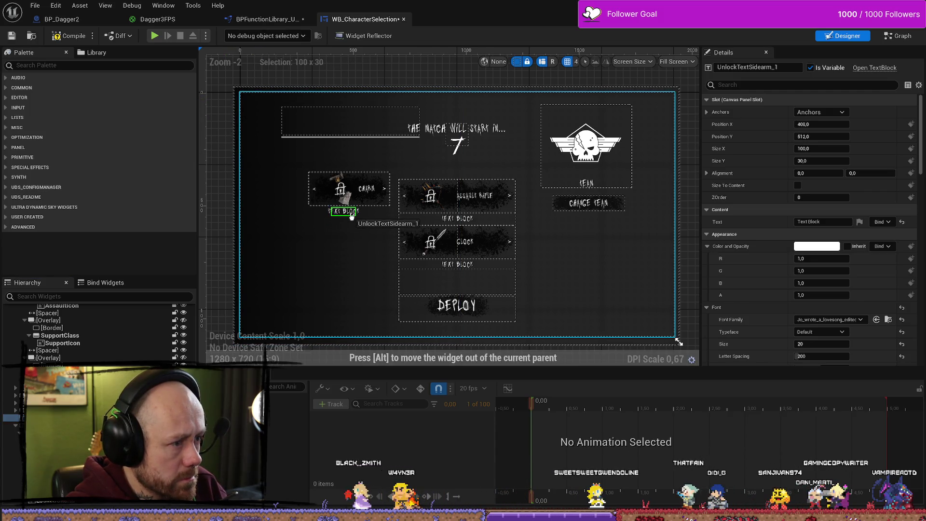
- Widen the copied text to span the Charm selector and make it slightly taller
scroll(348, 218, up, 4)
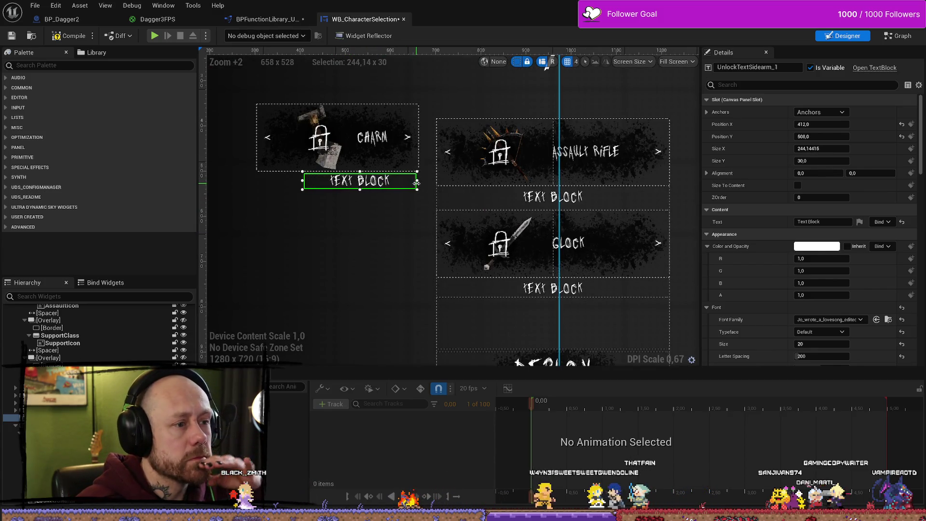
drag(301, 181, 255, 184)
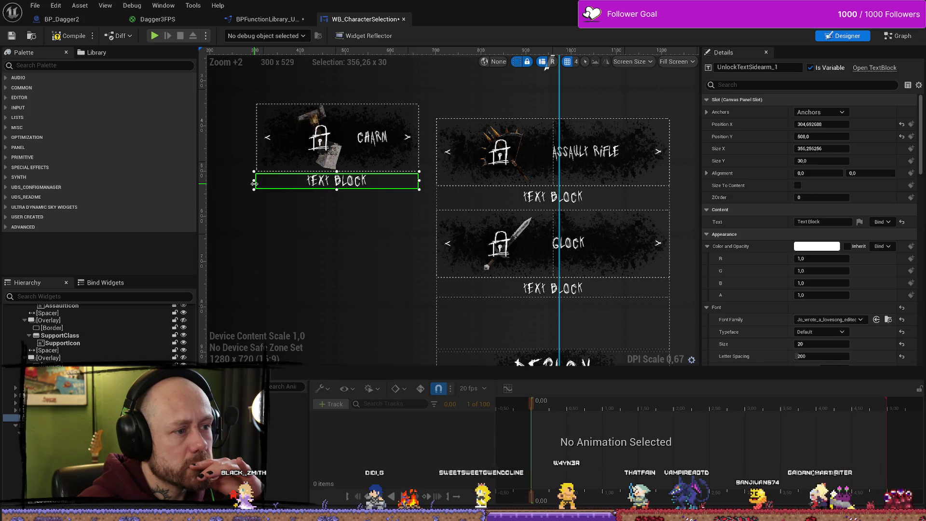
scroll(383, 267, down, 4)
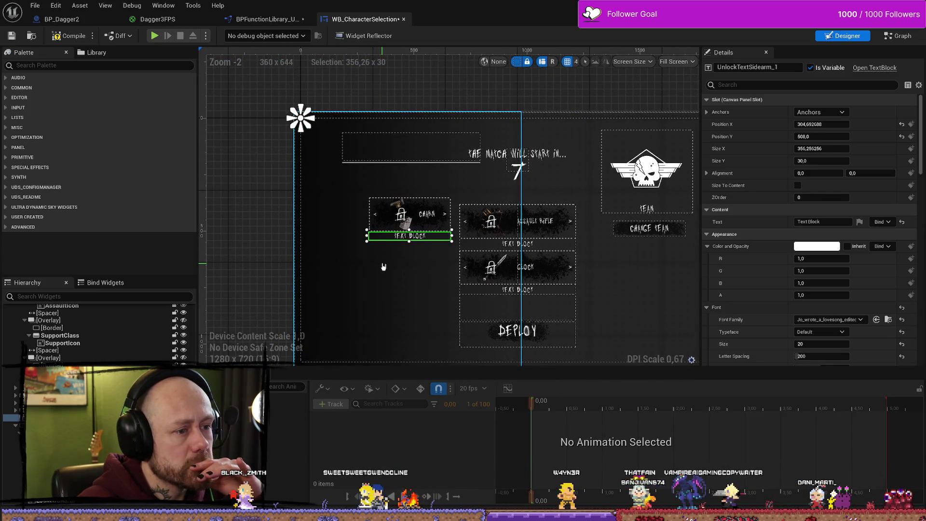
scroll(384, 267, up, 2)
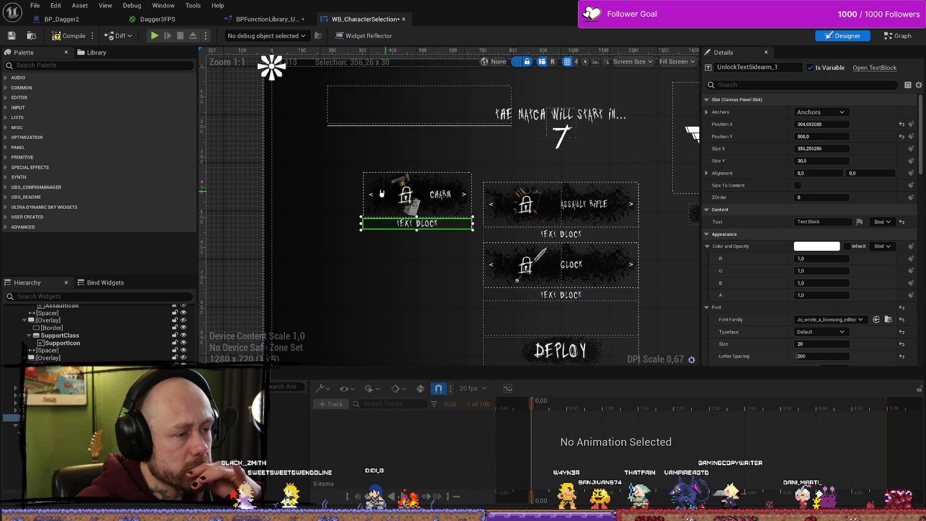
drag(417, 229, 417, 230)
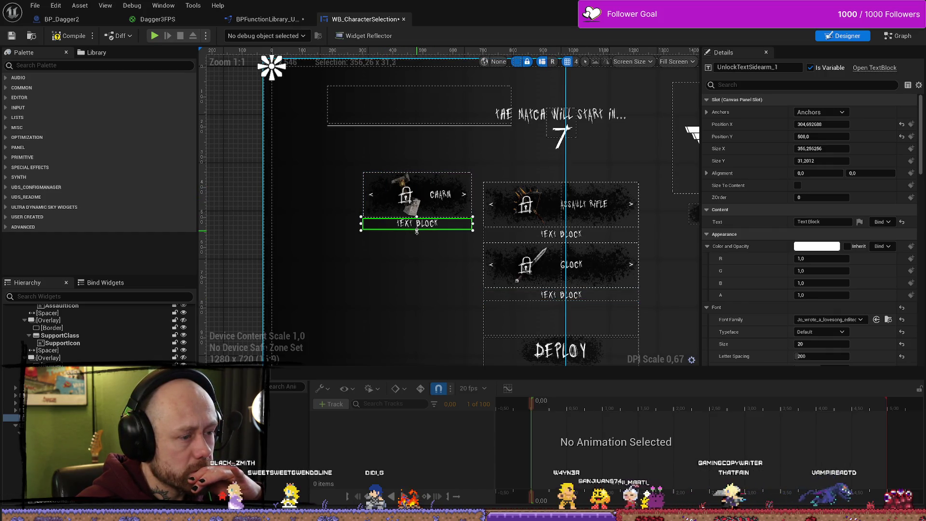
click(373, 211)
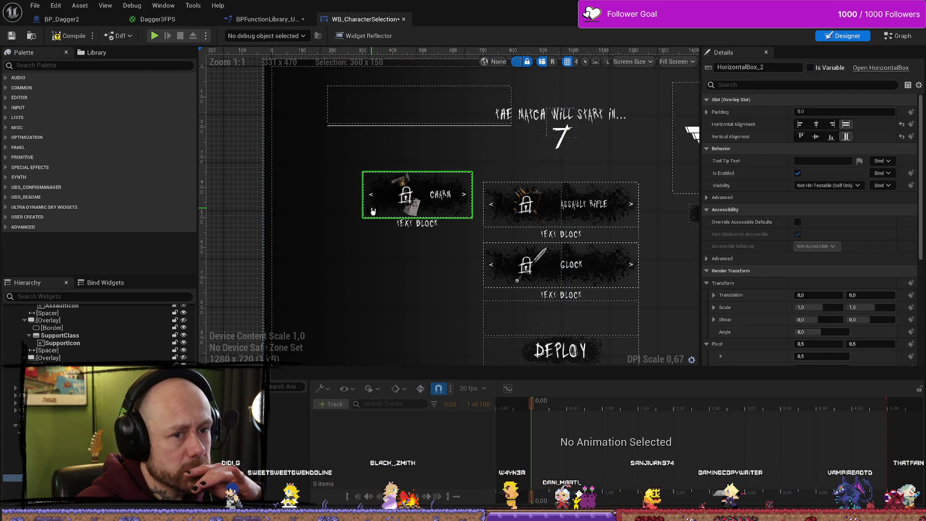
scroll(377, 210, down, 3)
scroll(386, 203, down, 1)
scroll(435, 183, up, 2)
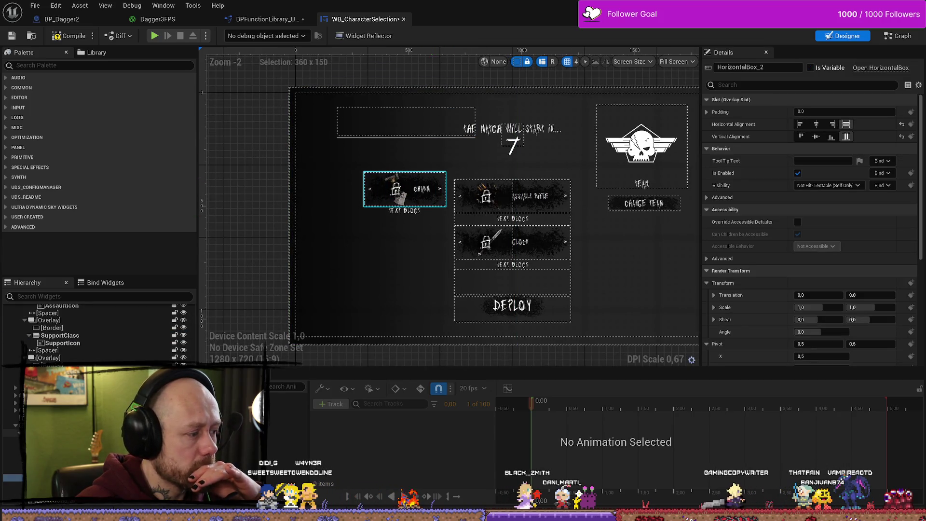
click(405, 189)
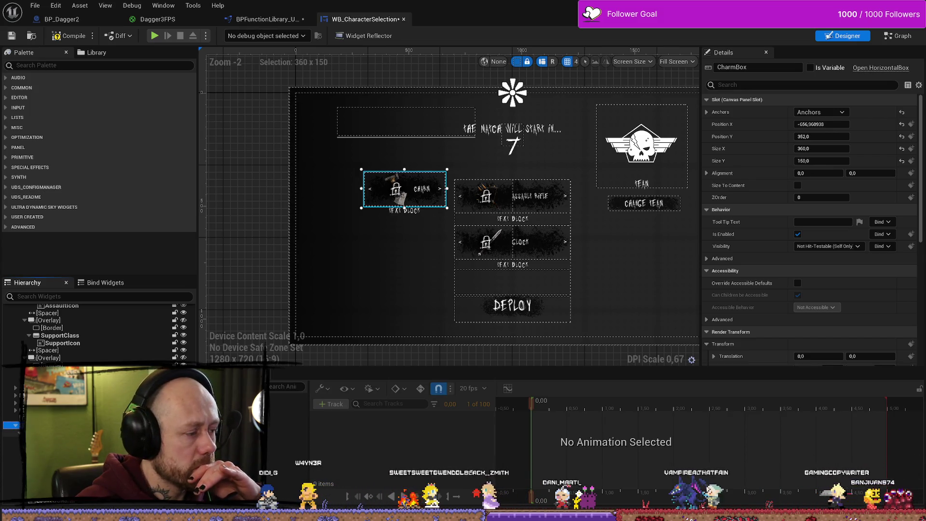
scroll(96, 333, up, 3)
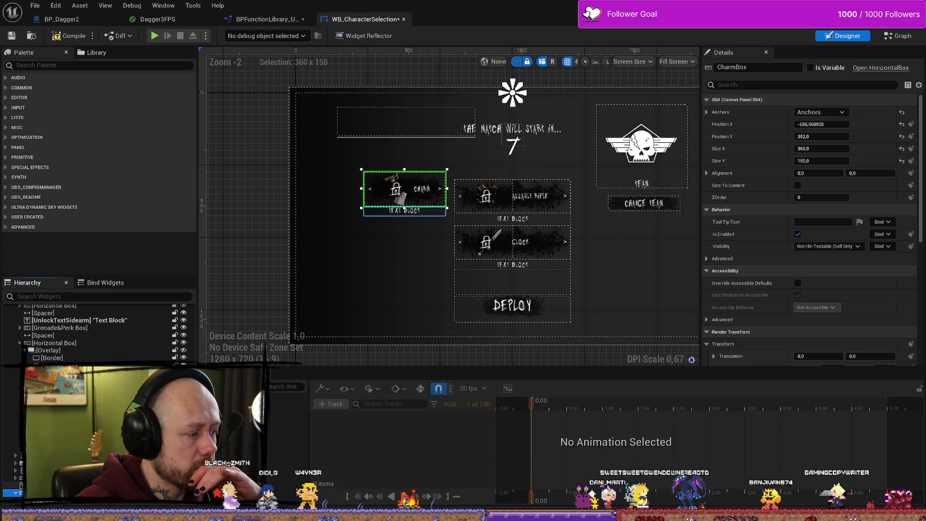
- Anchor the text to top centre, rename it UnlockTextCharm, then compile and save
click(79, 321)
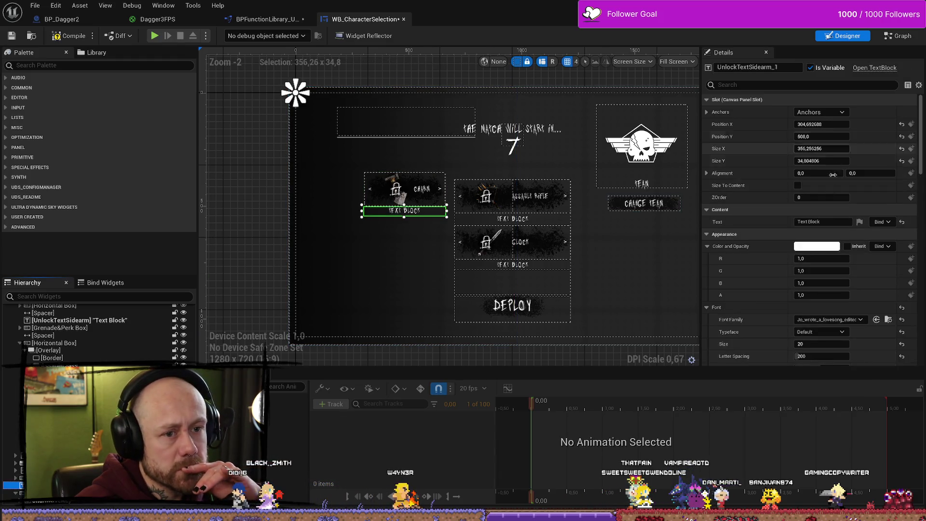
click(844, 108)
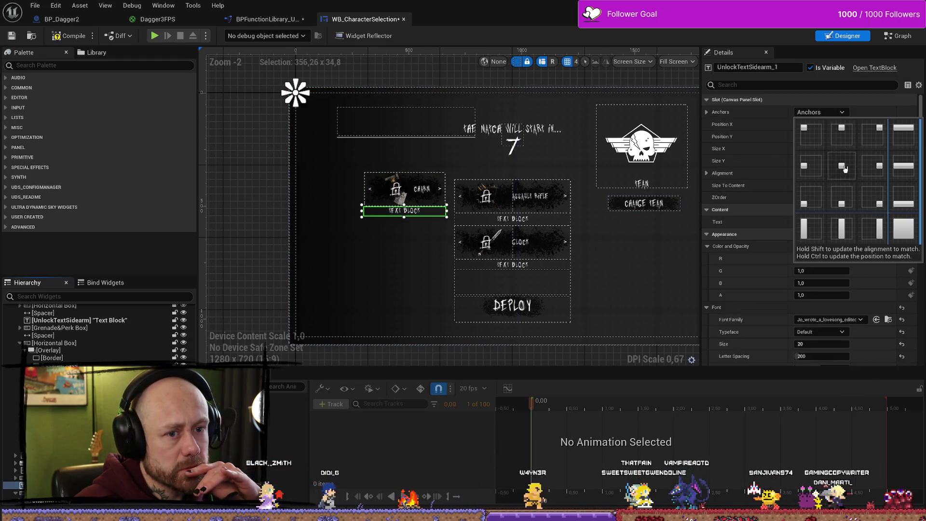
click(846, 168)
click(820, 111)
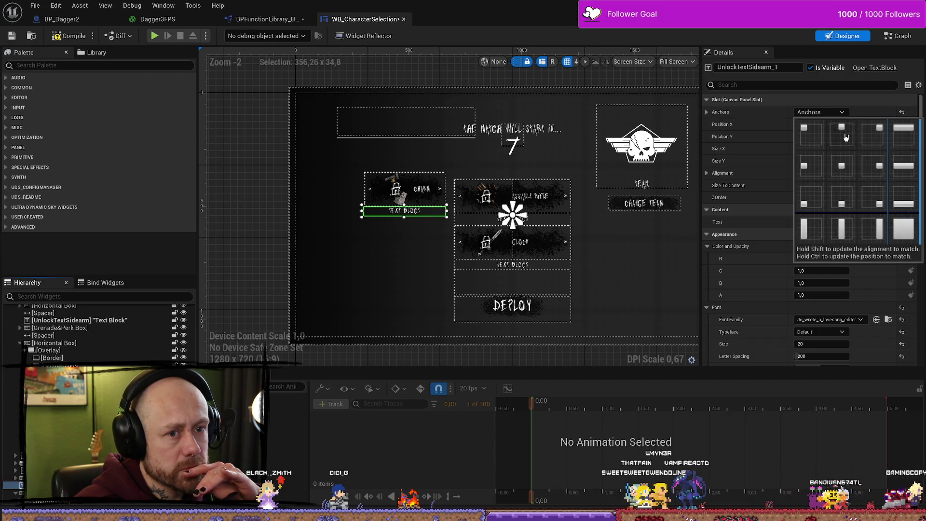
click(844, 133)
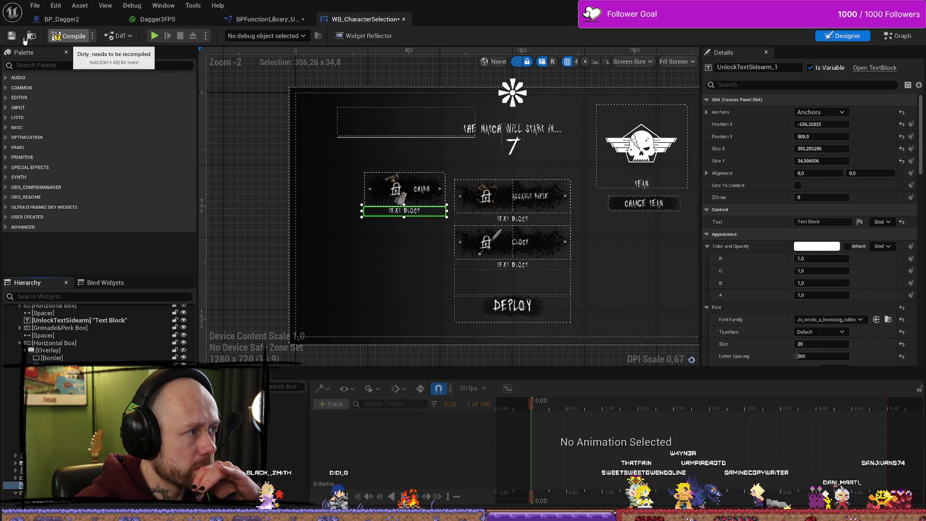
click(67, 36)
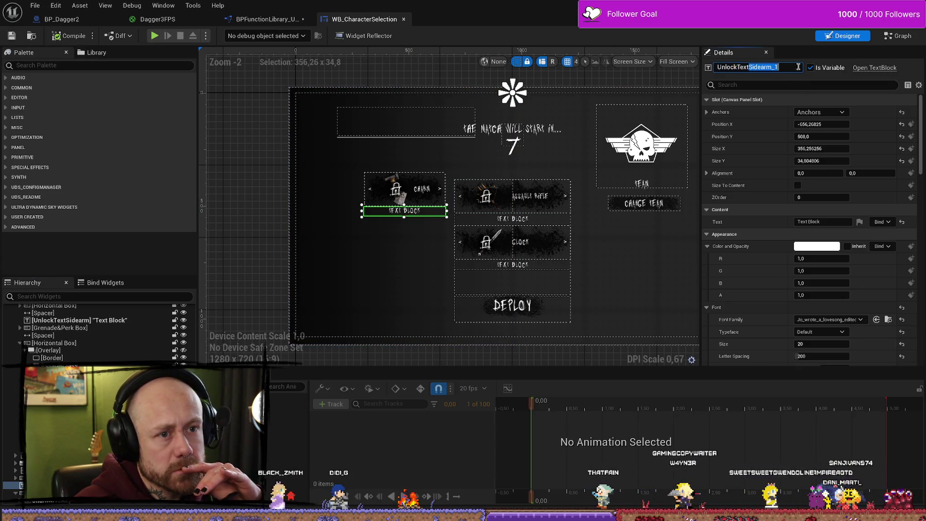
key(Return)
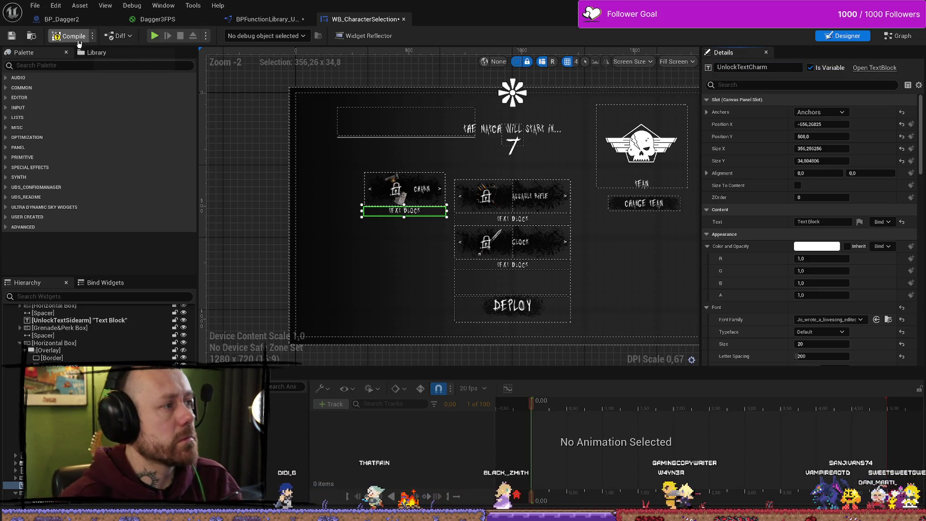
click(79, 41)
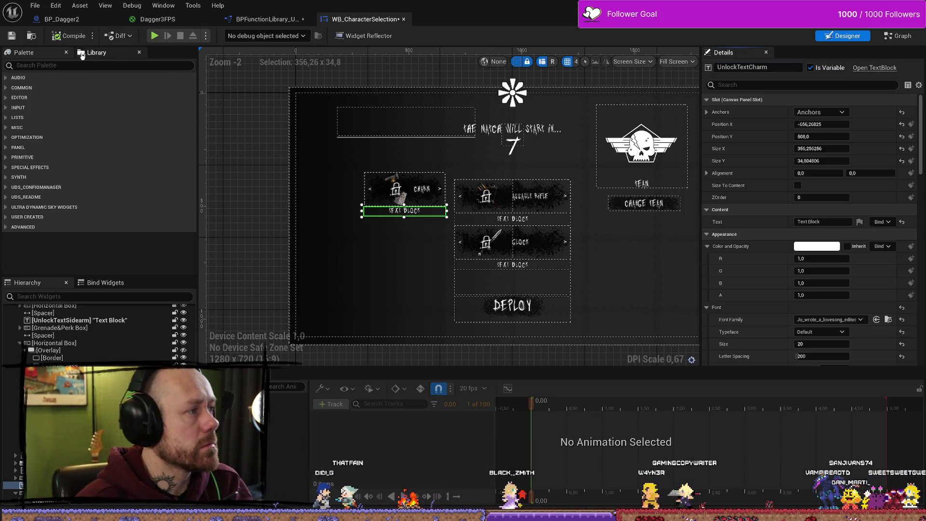
- In Unlock Charm, replace the Unlock Text Sidearm getter with UnlockTextCharm feeding both Set Visibility nodes
click(892, 36)
mouse_move(437, 272)
mouse_down()
mouse_move(512, 285)
mouse_move(458, 322)
mouse_move(517, 205)
mouse_up()
click(559, 218)
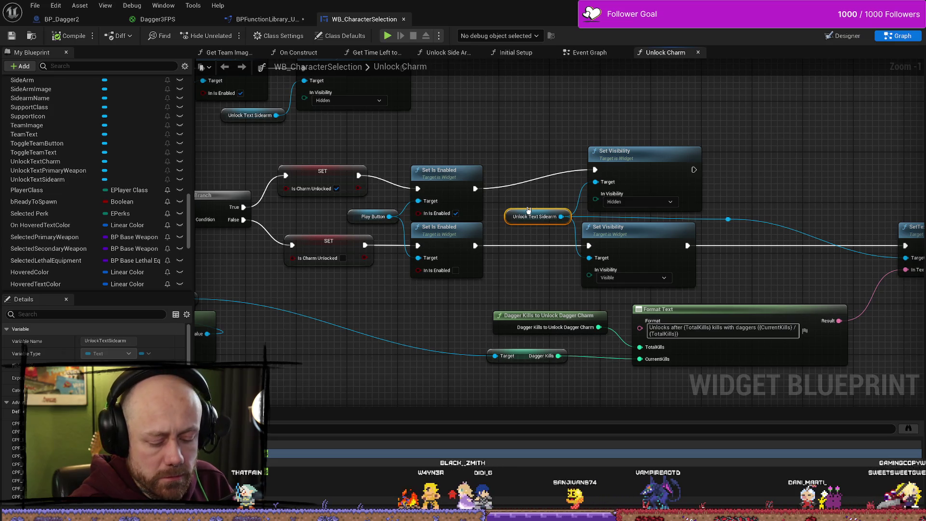
key(Delete)
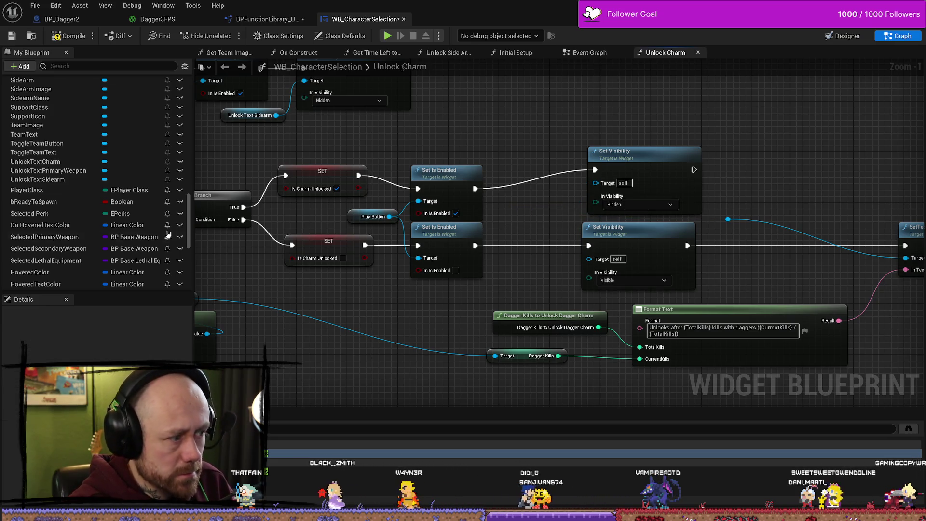
click(102, 64)
text(charm)
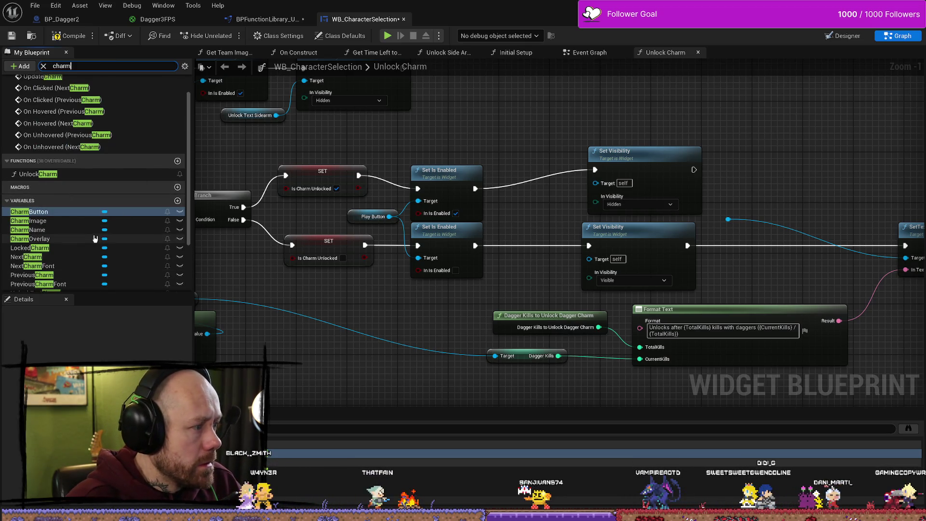
scroll(83, 137, up, 1)
scroll(82, 142, down, 3)
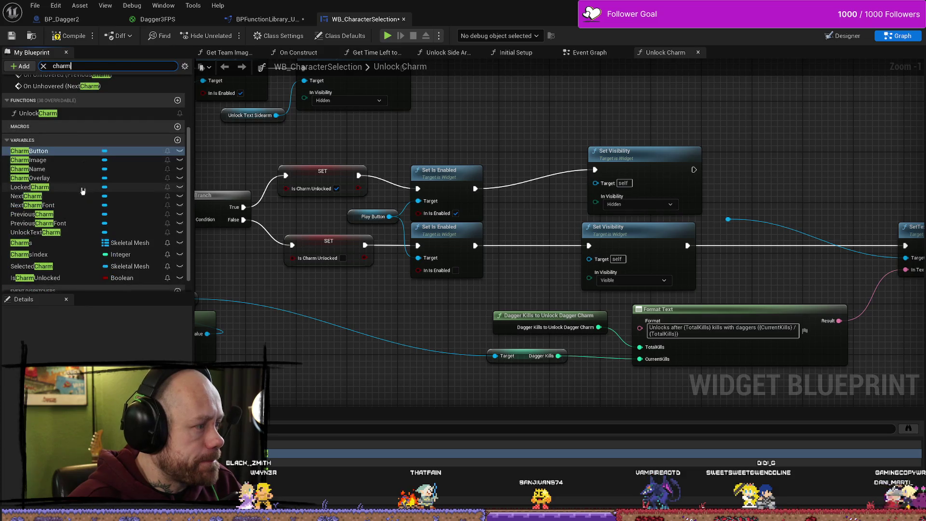
mouse_move(36, 233)
mouse_down()
mouse_move(340, 248)
mouse_move(534, 207)
mouse_move(595, 182)
mouse_up()
click(545, 216)
mouse_move(560, 210)
mouse_down()
mouse_move(521, 210)
mouse_move(590, 261)
mouse_move(591, 251)
mouse_move(550, 222)
mouse_move(730, 224)
mouse_move(907, 257)
mouse_up()
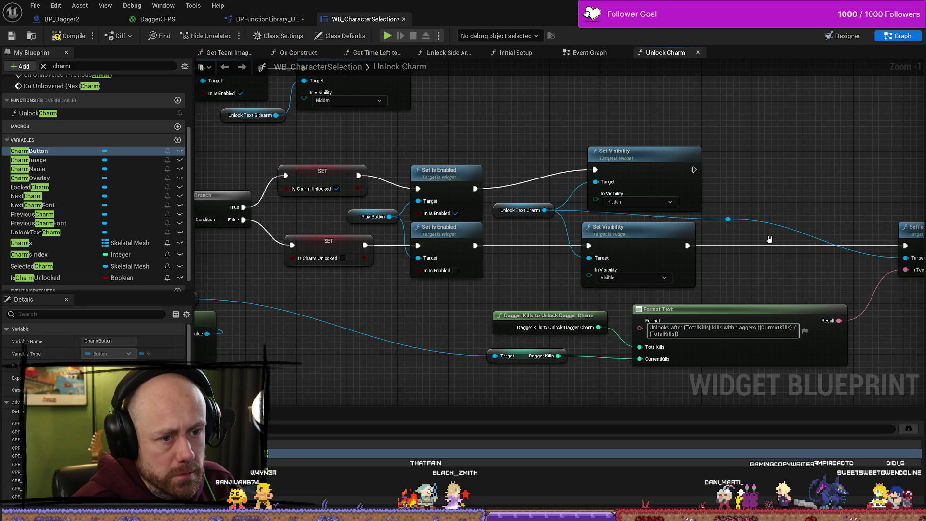
drag(341, 197, 341, 203)
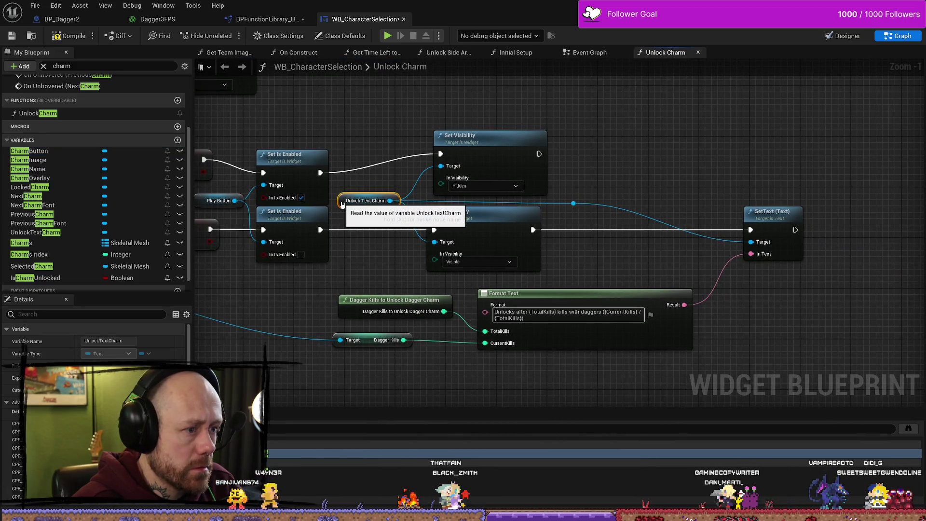
- Compile and save WB_CharacterSelection, then return to the Designer layout
click(69, 38)
scroll(306, 124, down, 3)
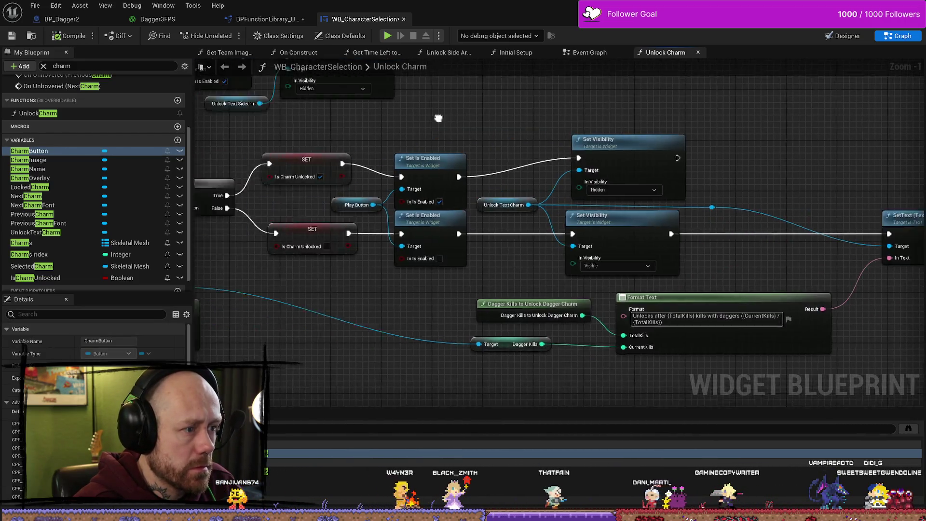
drag(598, 141, 565, 154)
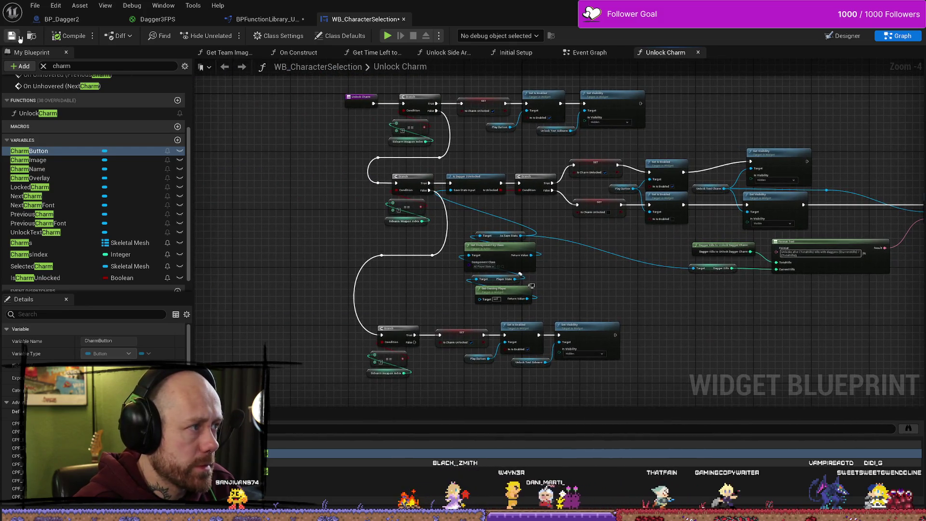
click(11, 36)
click(846, 37)
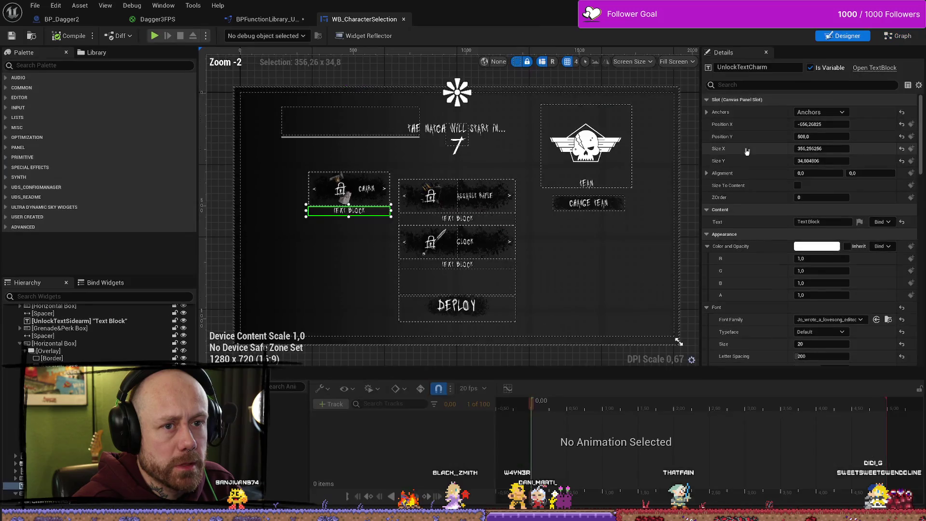
- Select the LockedCharm image in the widget layout, then go back to the Event Graph
click(902, 36)
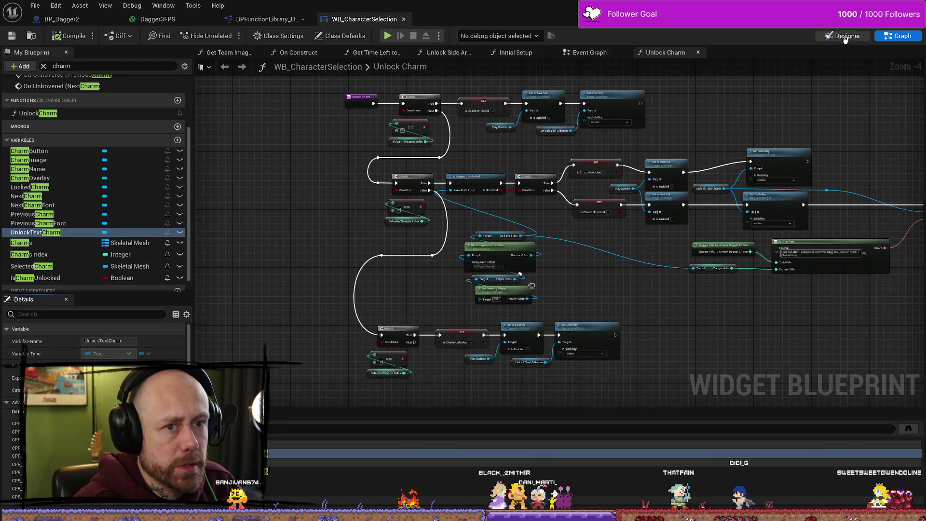
key(shift+F4)
click(340, 191)
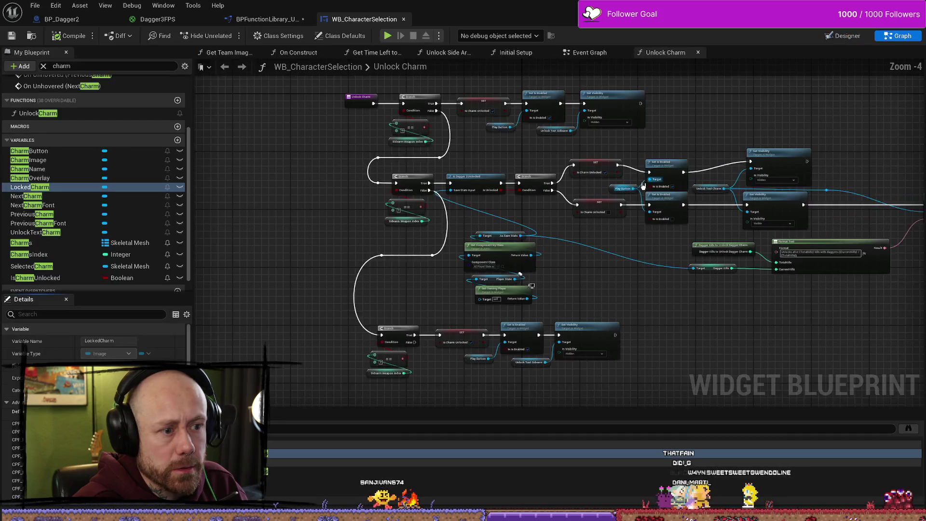
click(902, 37)
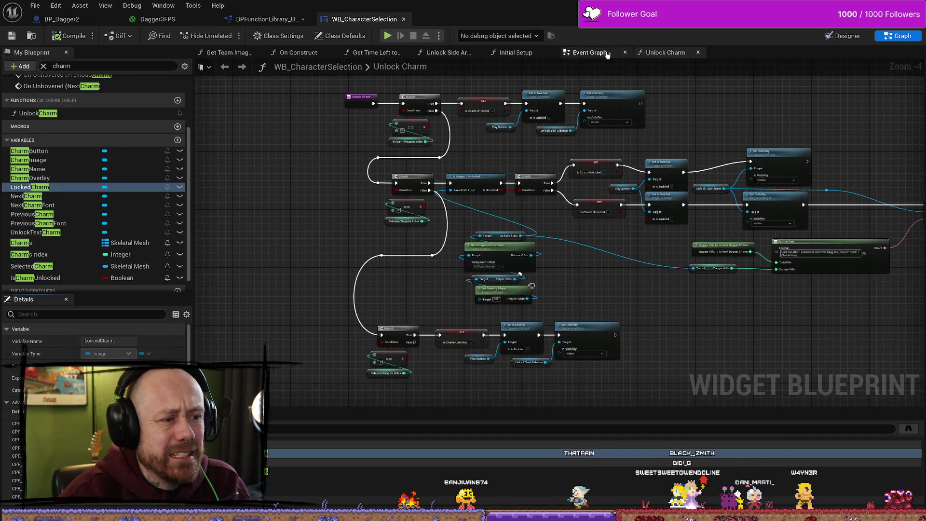
click(591, 53)
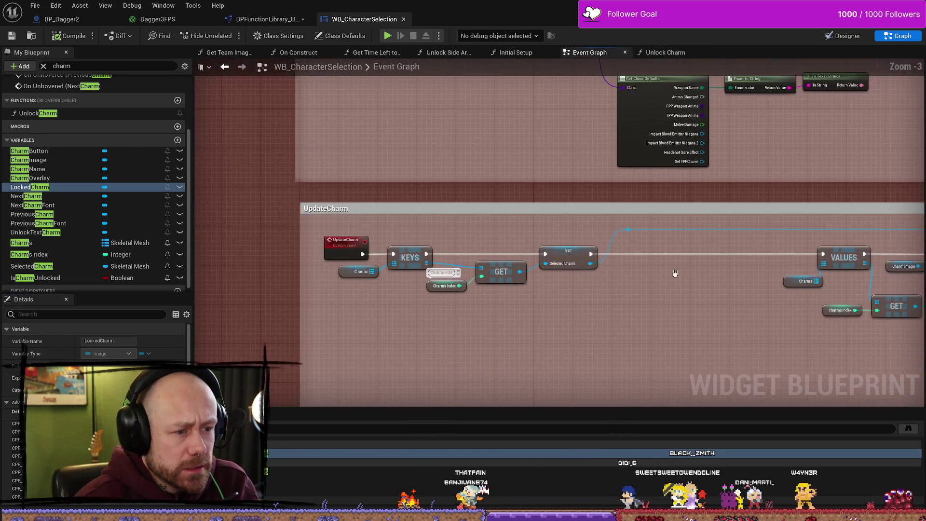
- Add an Unlock Charm call after the SET Selected Charm node
scroll(497, 232, down, 1)
scroll(558, 243, up, 2)
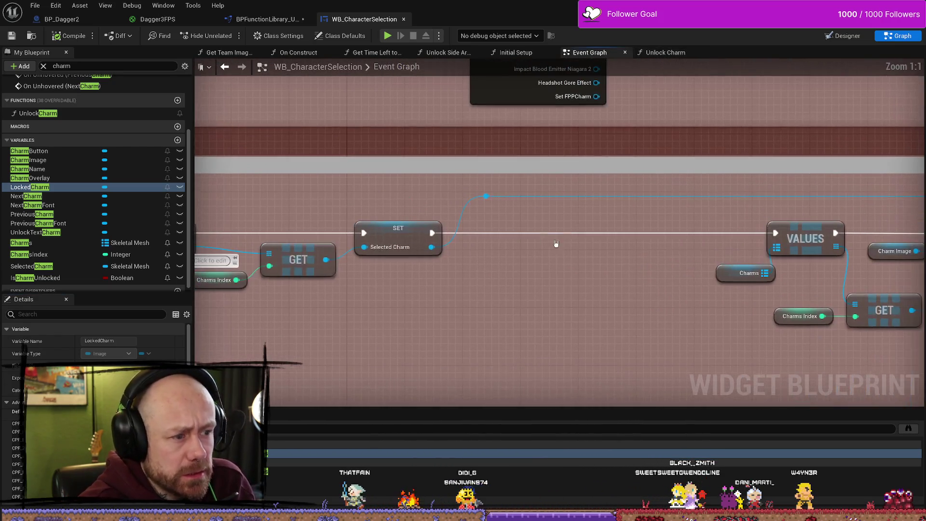
scroll(548, 242, down, 3)
scroll(490, 393, up, 1)
scroll(488, 363, down, 2)
drag(433, 323, 477, 327)
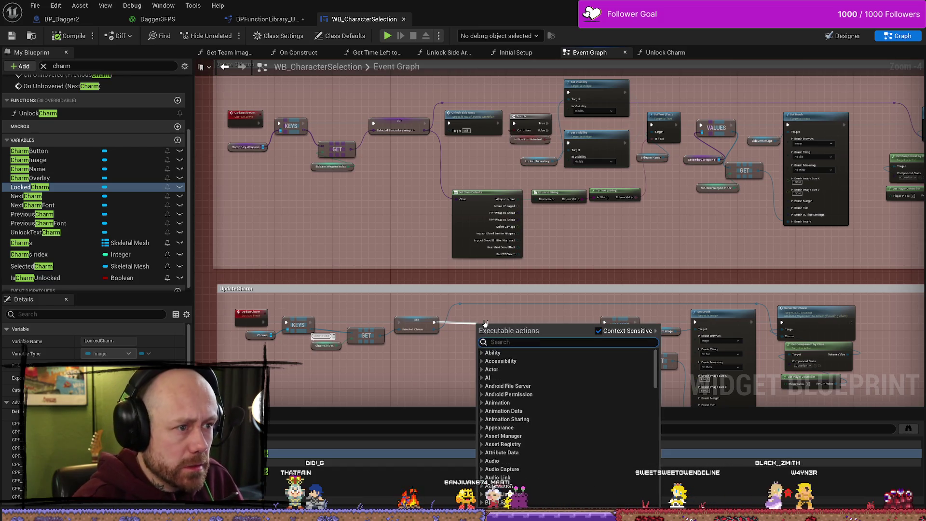
text(unlock)
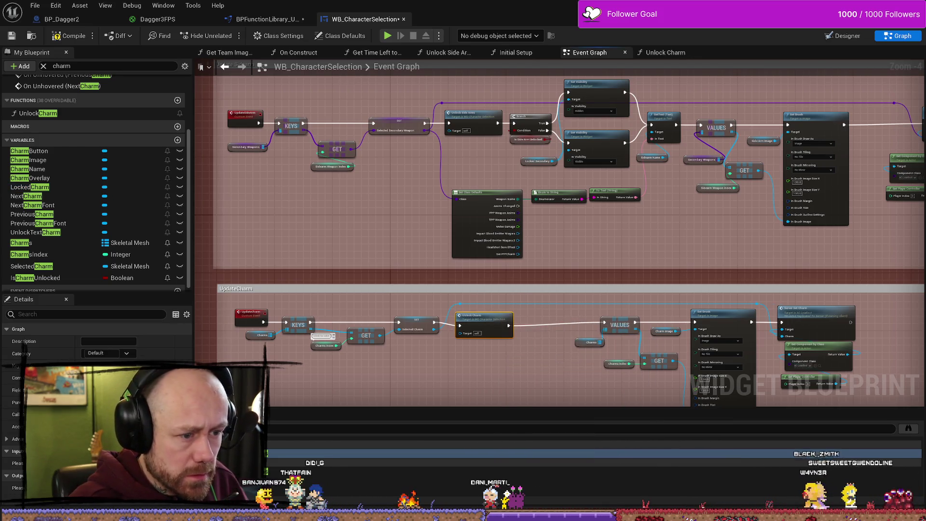
scroll(500, 349, down, 2)
- Shift the Set Brush nodes to the right to make room for the new call
drag(499, 350, 491, 285)
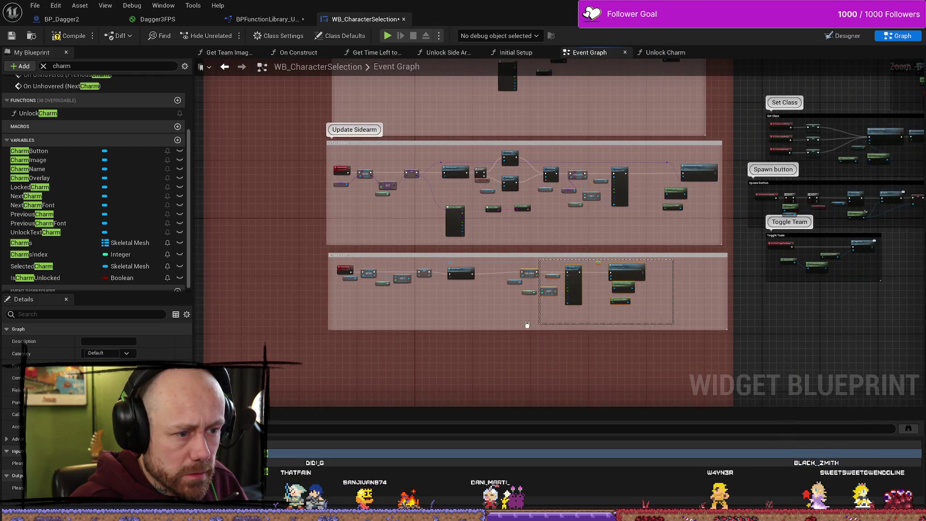
drag(532, 325, 533, 323)
drag(575, 273, 640, 273)
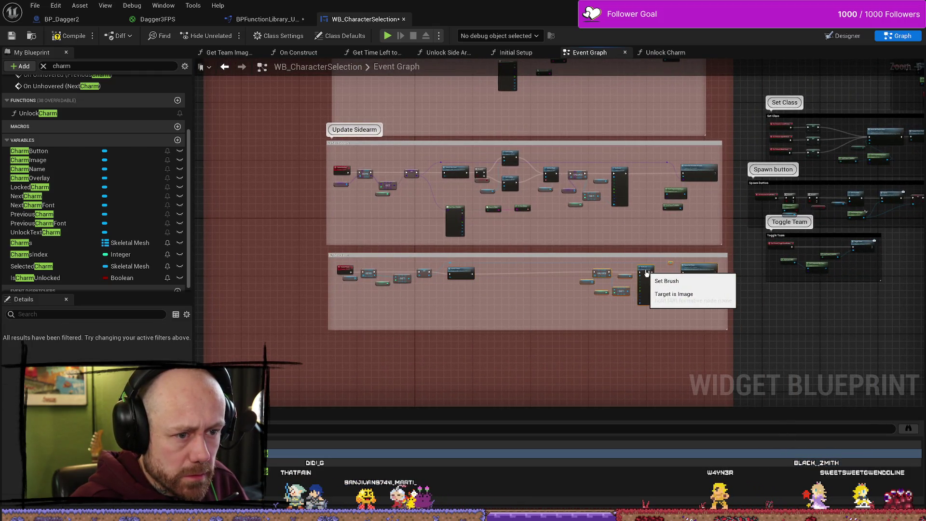
click(566, 271)
scroll(565, 272, up, 2)
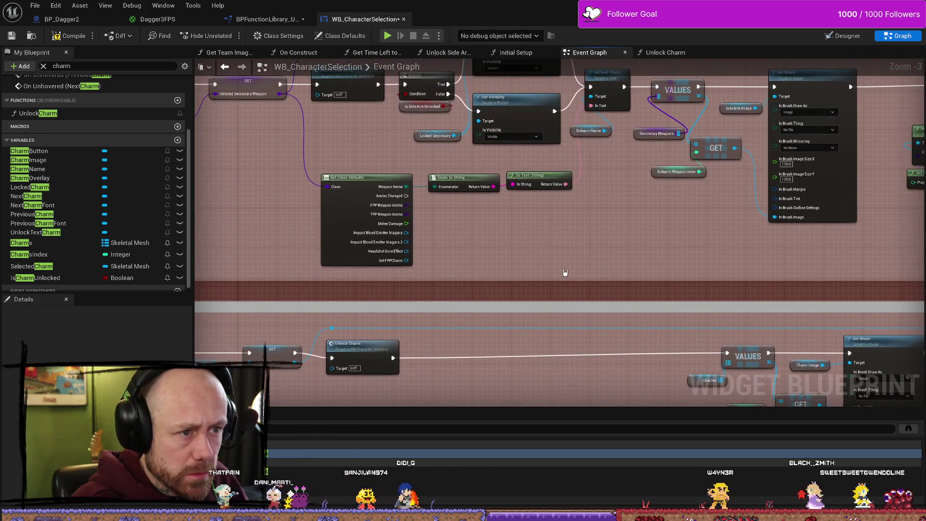
scroll(631, 304, down, 2)
scroll(480, 184, up, 3)
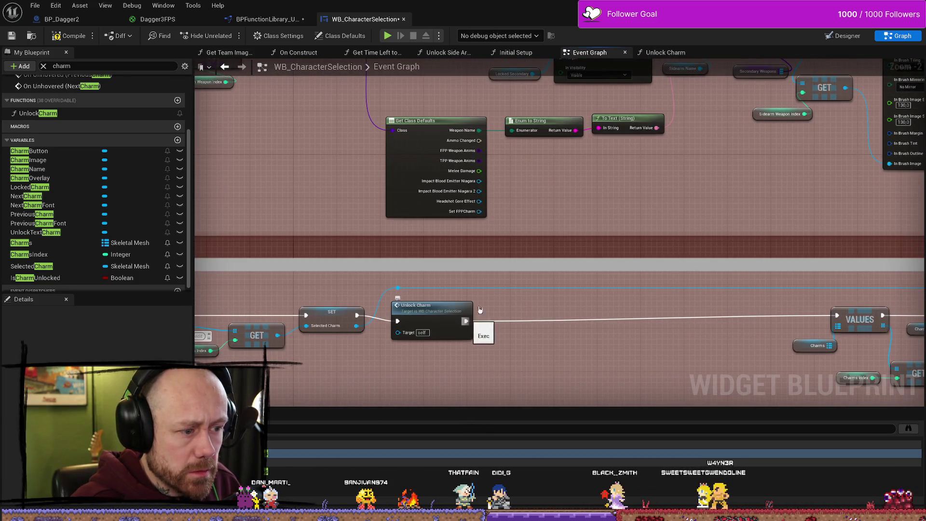
- Add a Branch node after Unlock Charm's execution output
click(432, 308)
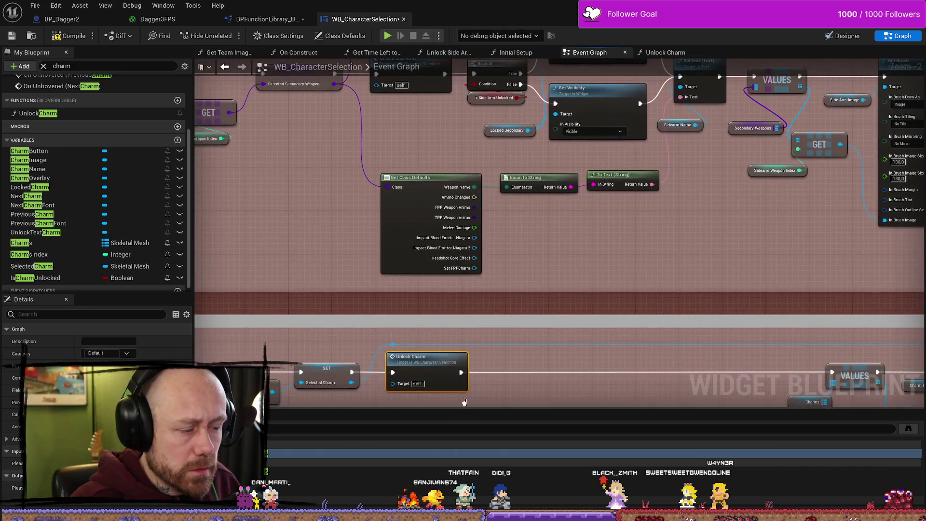
drag(479, 372, 506, 370)
text(branch)
key(Return)
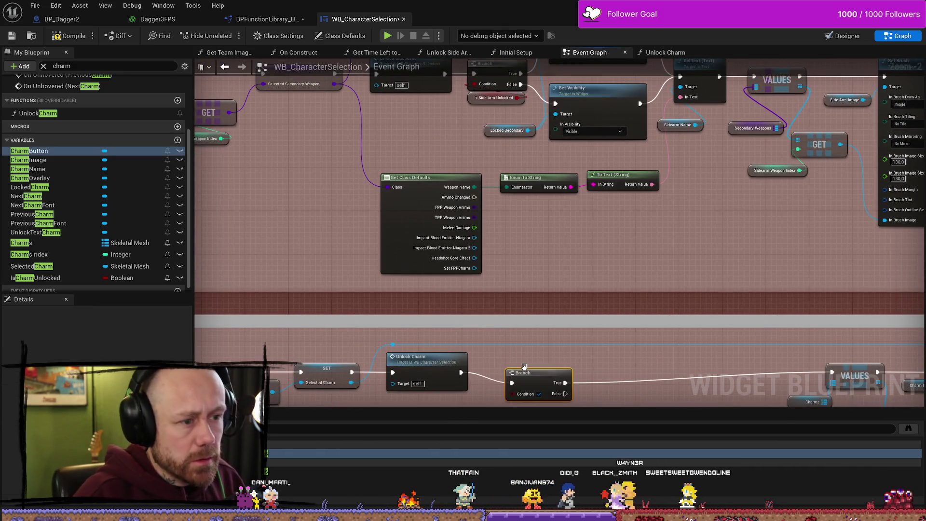
- Wire an Is Charm Unlocked getter into the Branch condition
drag(539, 376, 522, 365)
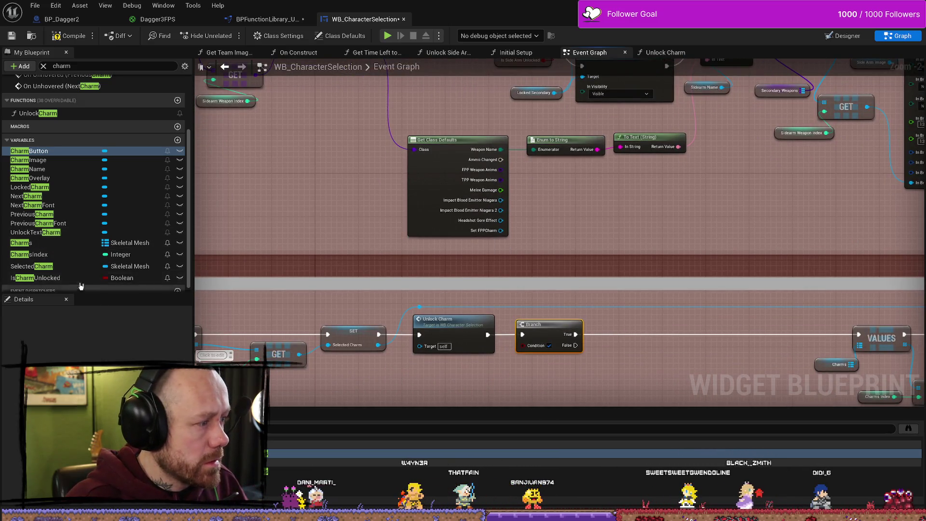
mouse_move(39, 278)
mouse_down()
mouse_move(447, 404)
mouse_move(452, 386)
mouse_move(523, 346)
mouse_up()
click(493, 399)
drag(480, 374, 502, 369)
scroll(550, 351, down, 2)
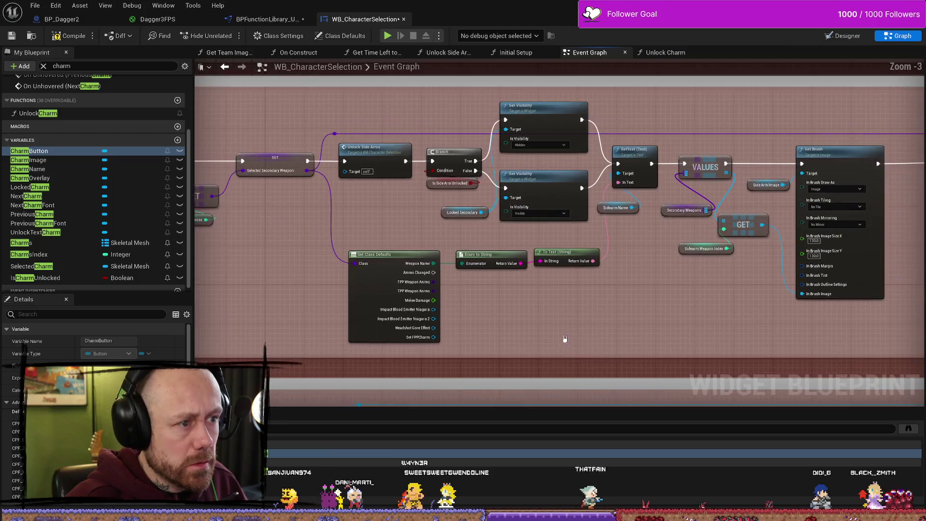
scroll(573, 268, up, 2)
- Add two Set Visibility nodes, wiring True to Hidden and False to Visible
drag(454, 413, 461, 327)
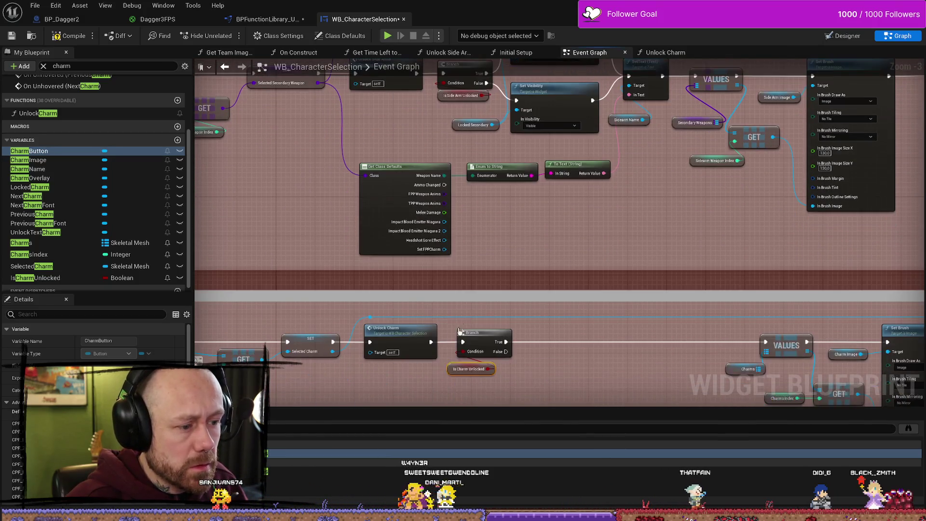
mouse_move(459, 372)
mouse_down()
mouse_move(527, 341)
mouse_move(552, 285)
mouse_up()
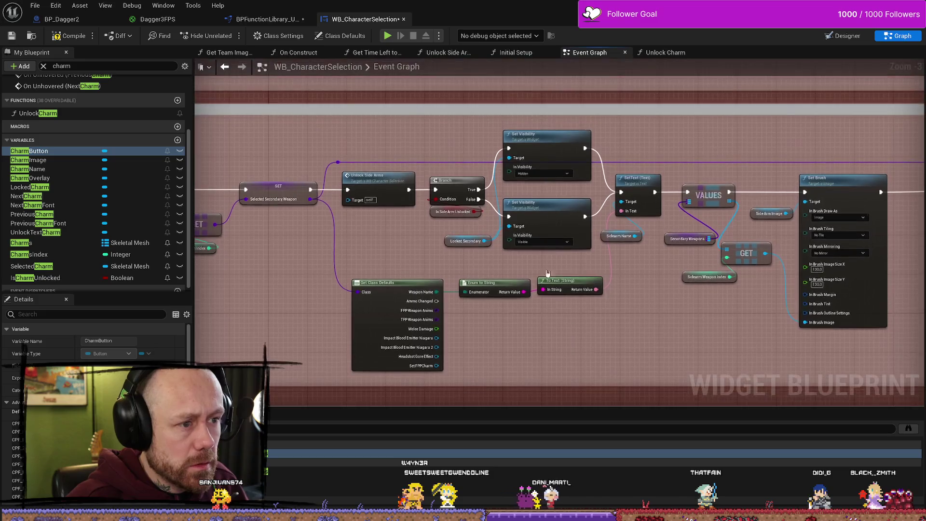
click(517, 121)
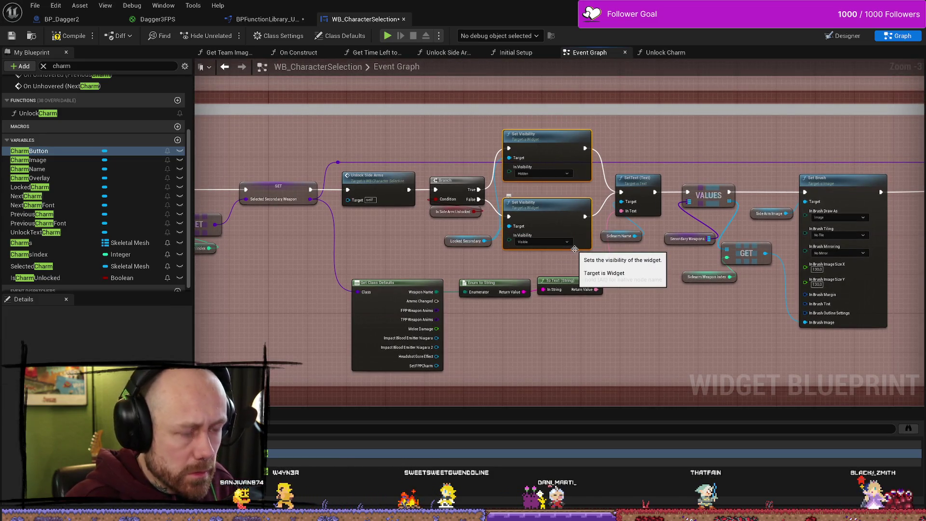
drag(610, 348, 611, 145)
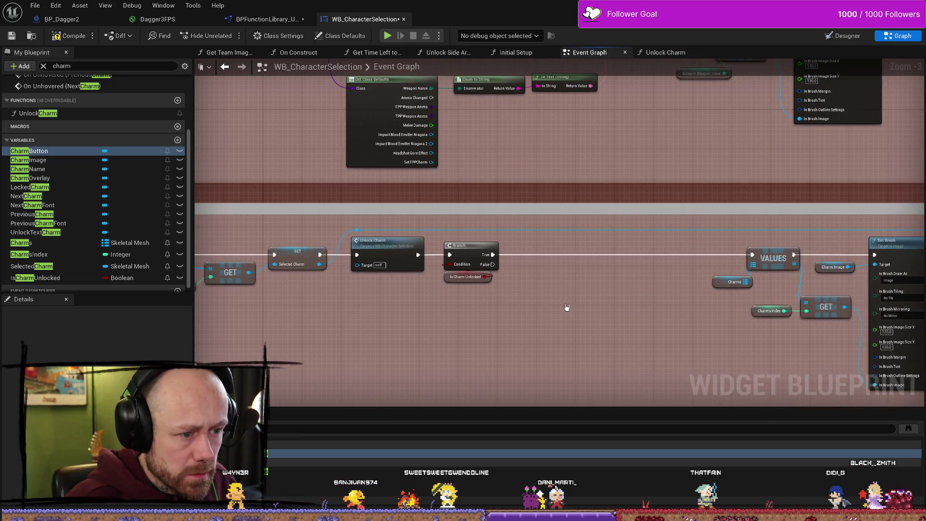
key(ctrl+z)
mouse_move(474, 307)
mouse_down()
mouse_move(542, 331)
mouse_move(545, 341)
mouse_up()
mouse_move(579, 310)
mouse_down()
mouse_move(584, 404)
mouse_move(571, 327)
mouse_move(569, 346)
mouse_move(554, 348)
mouse_up()
drag(476, 296, 520, 355)
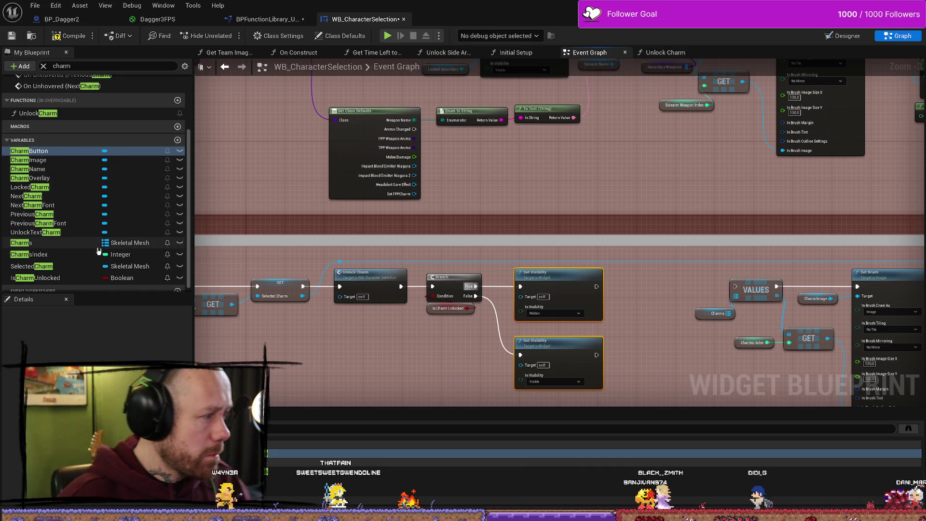
scroll(64, 244, up, 2)
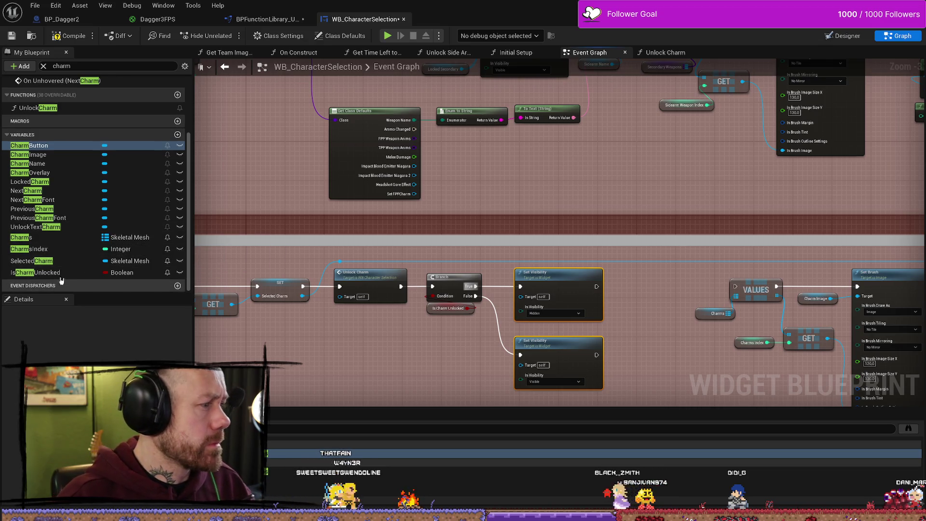
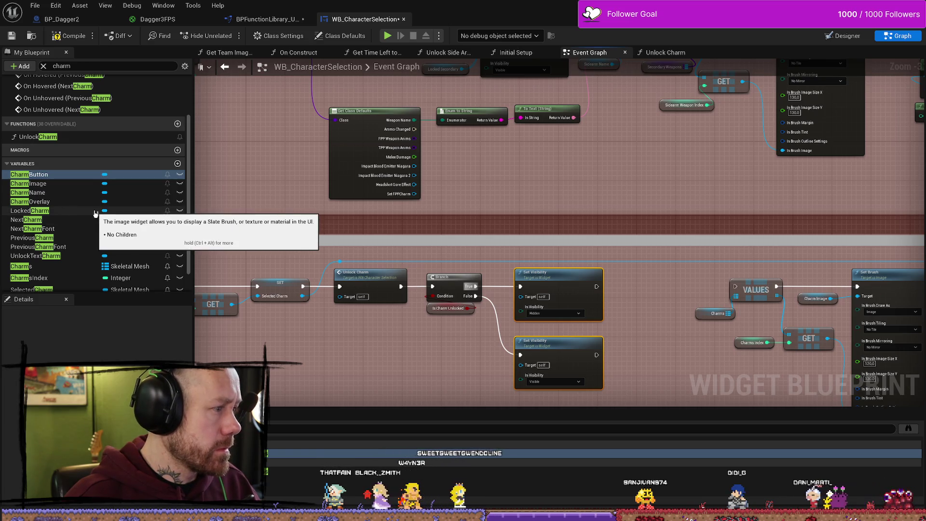
- Add a LockedCharm getter and wire it to the lower Set Visibility node's Target pin
click(844, 36)
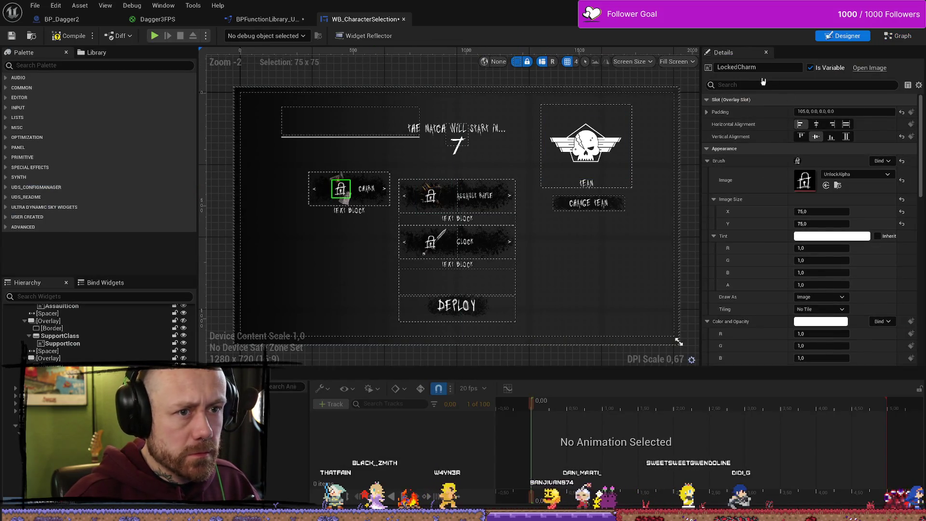
click(900, 35)
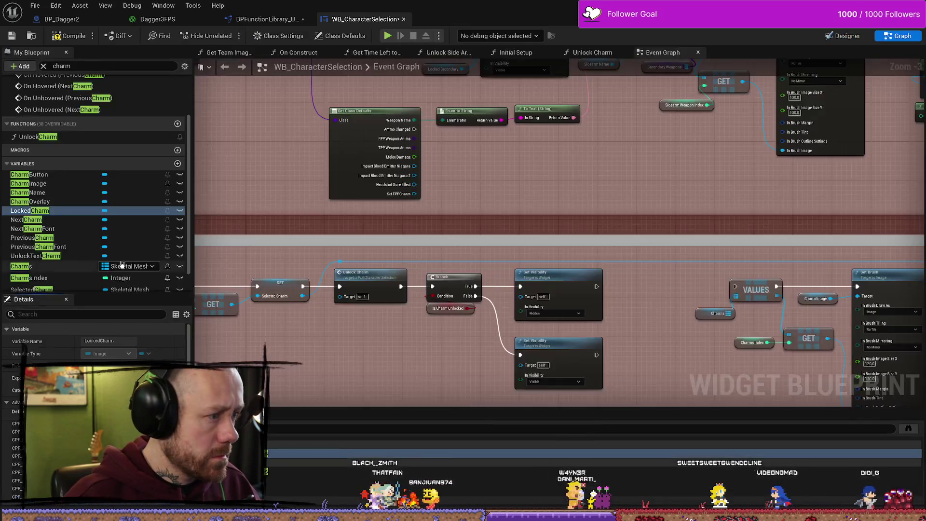
mouse_move(26, 211)
mouse_down()
mouse_move(279, 270)
mouse_move(449, 349)
mouse_move(530, 313)
mouse_move(526, 297)
mouse_up()
drag(447, 353, 521, 365)
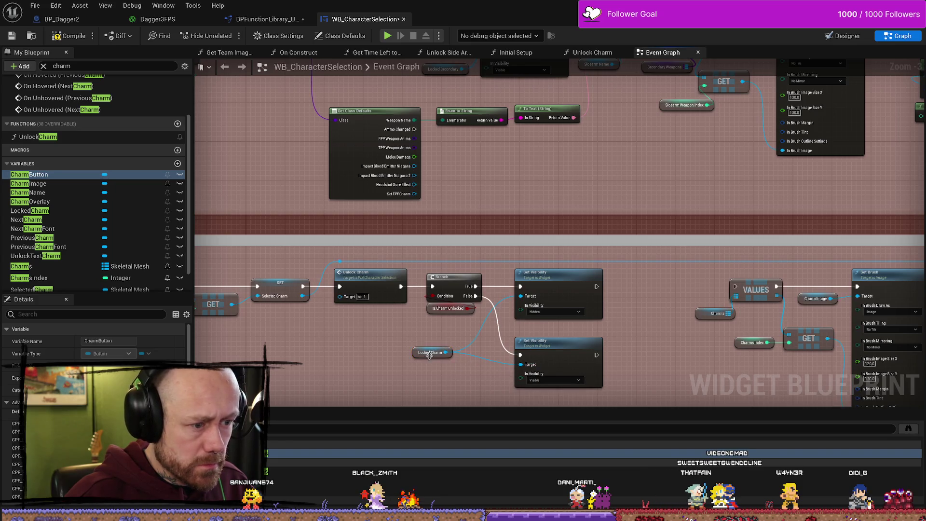
drag(445, 350, 448, 345)
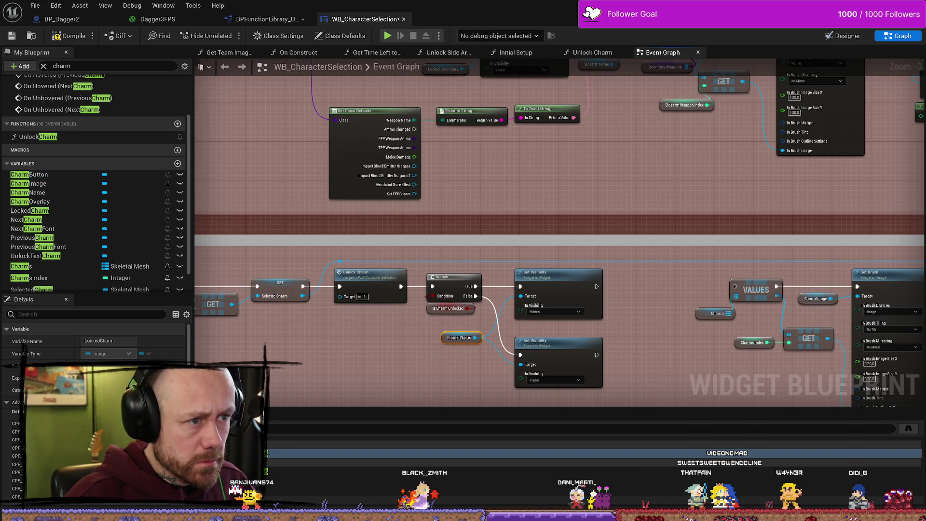
- Drag a connection from the lower Set Visibility's execution output and view the UpdateCharm section
scroll(611, 253, down, 1)
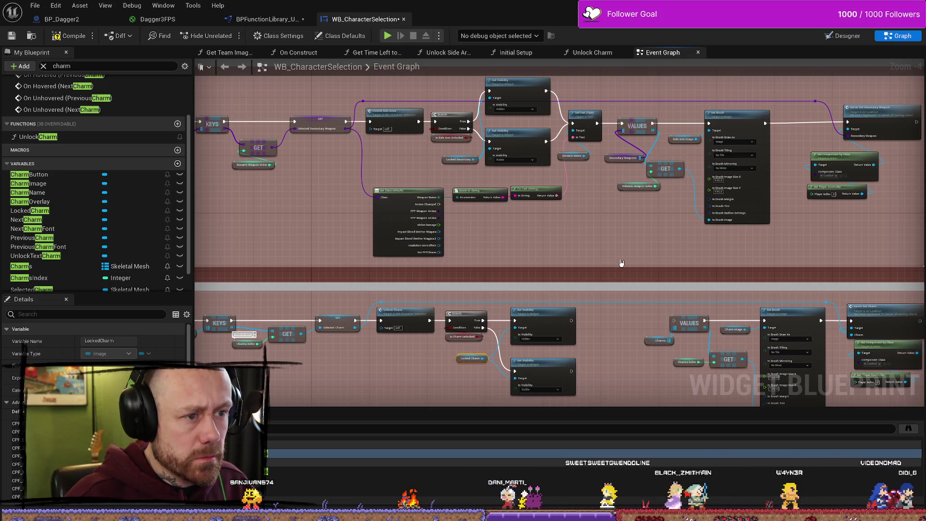
drag(622, 263, 571, 242)
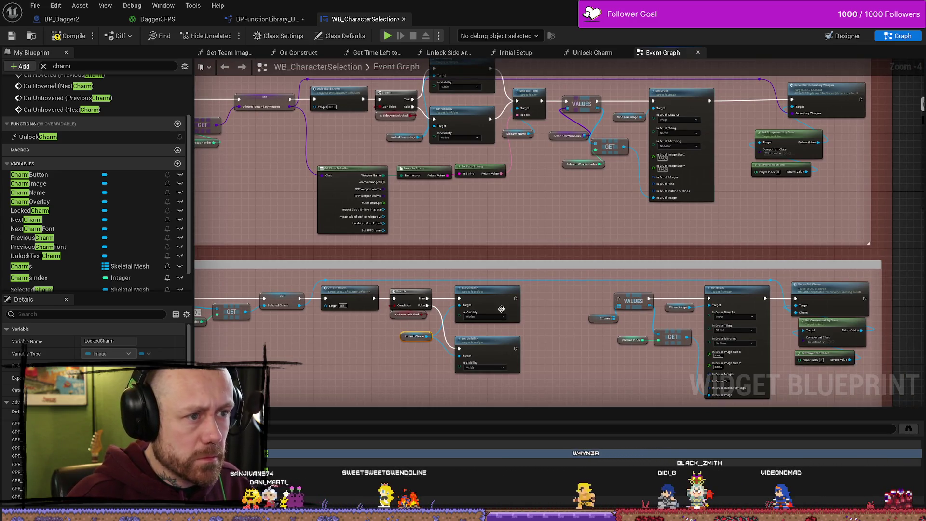
drag(518, 302, 619, 300)
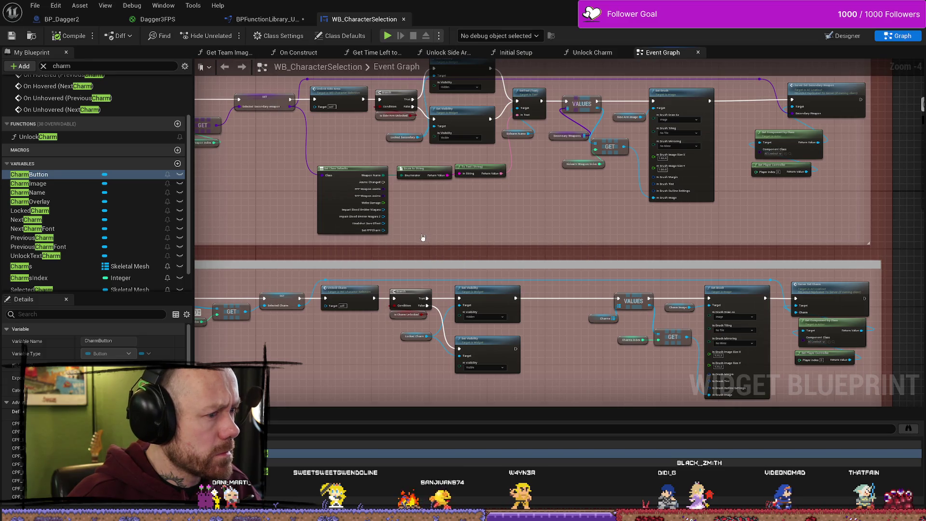
drag(236, 230, 492, 211)
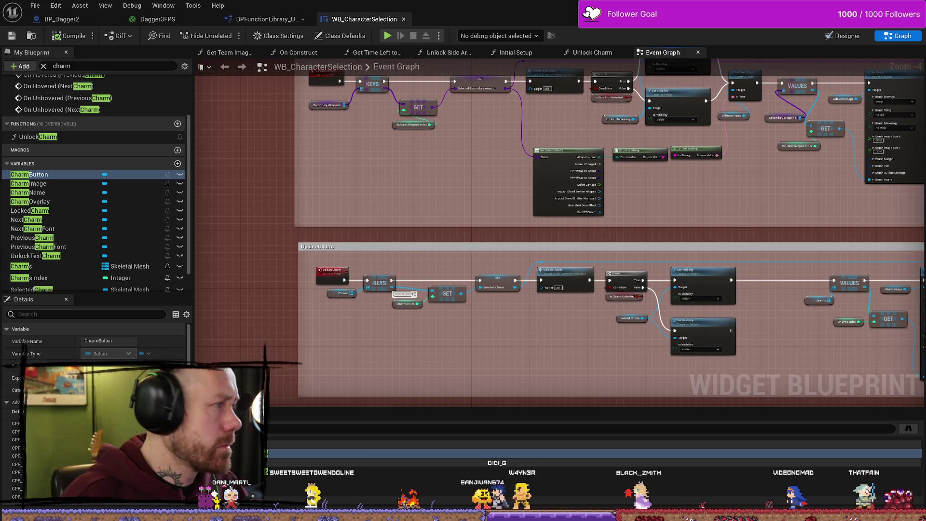
key(alt+Tab)
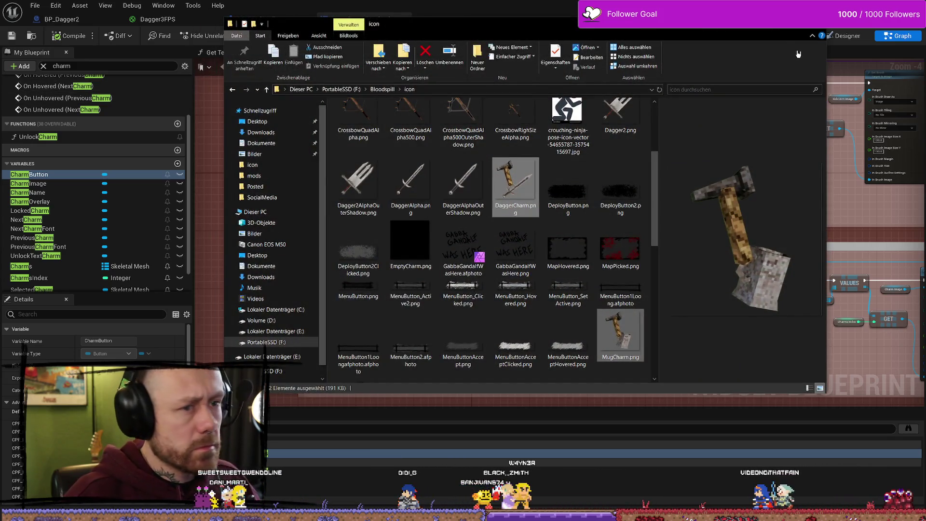
- Browse to the D:\UnrealProjects\BloodSpill\Saved\SaveGames folder
click(272, 331)
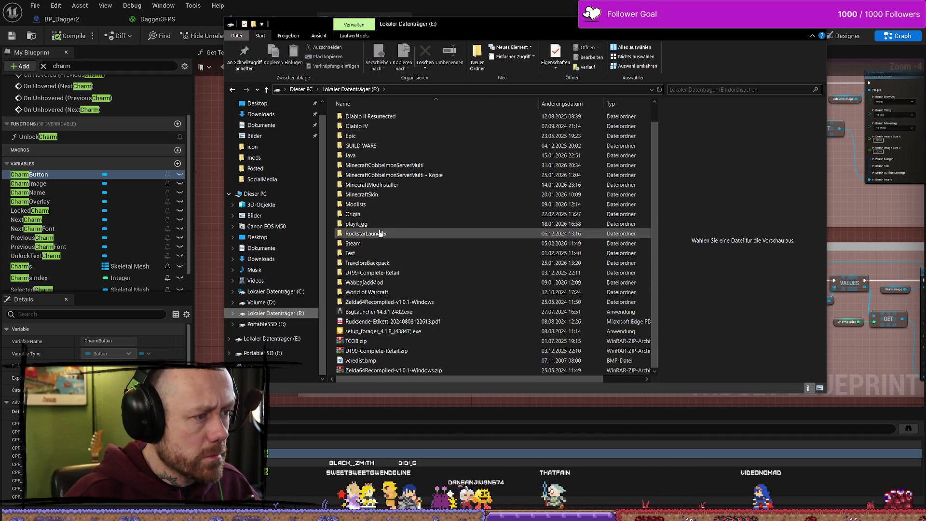
click(280, 326)
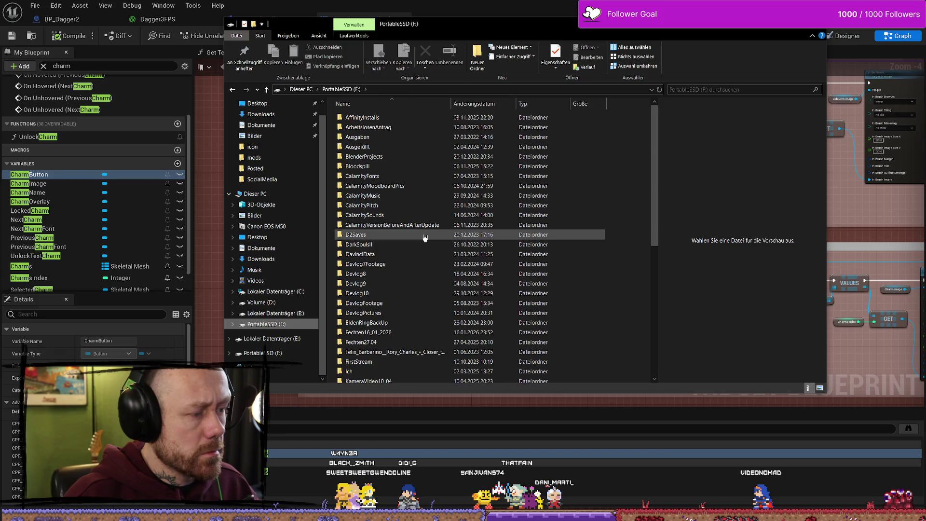
click(261, 302)
scroll(427, 224, down, 4)
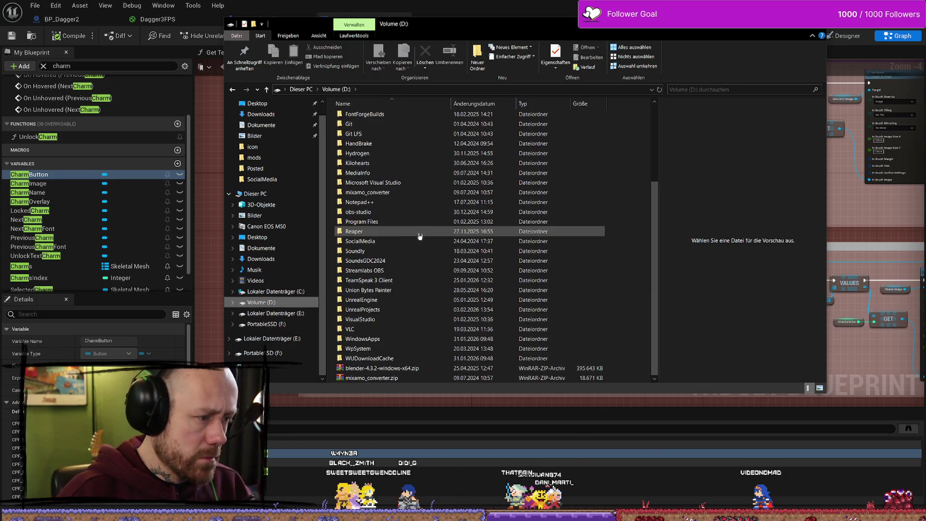
scroll(408, 186, up, 4)
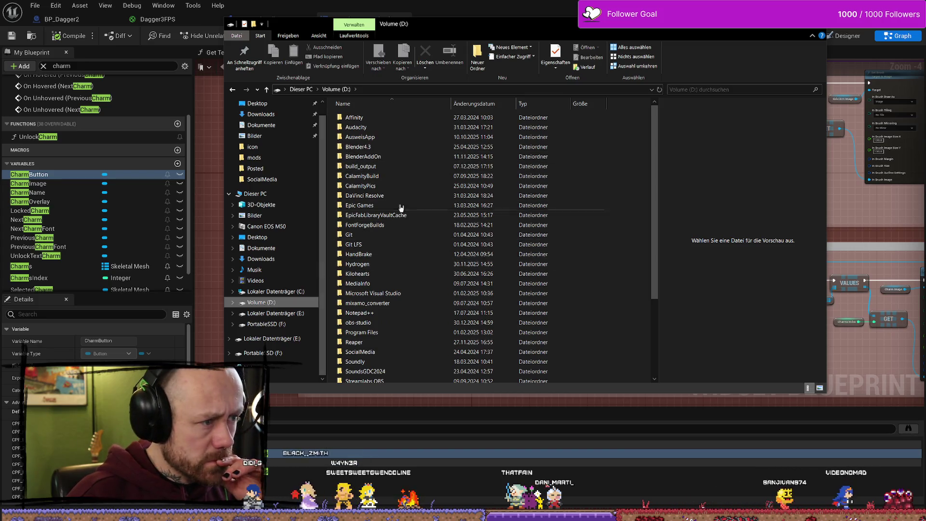
scroll(400, 295, down, 3)
double_click(400, 312)
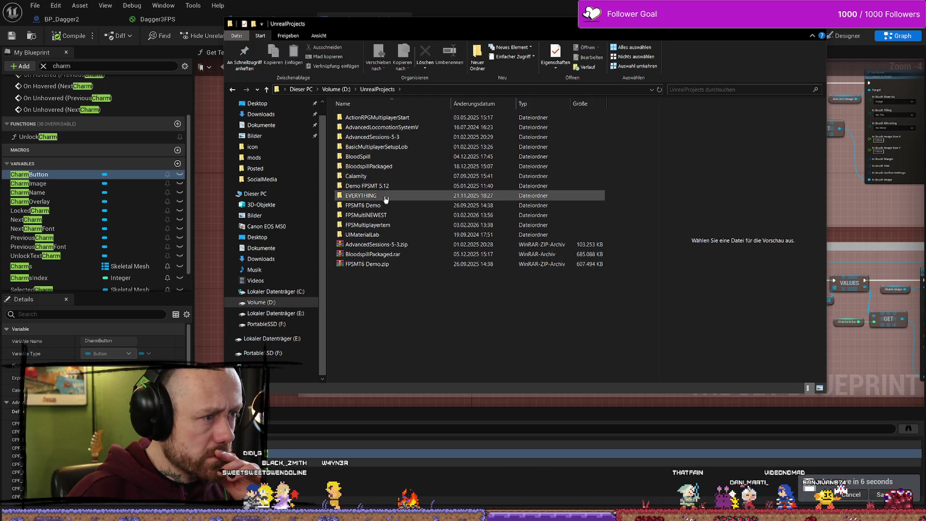
click(376, 159)
double_click(375, 159)
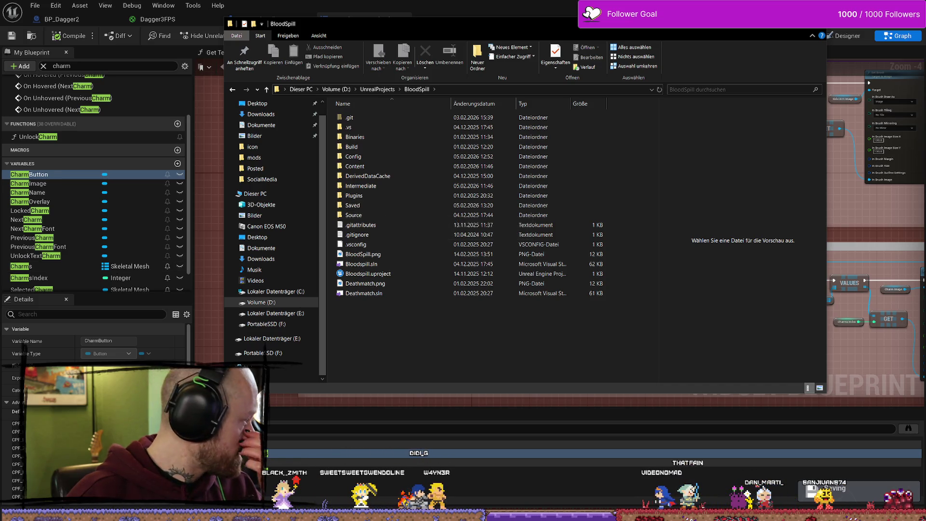
double_click(380, 195)
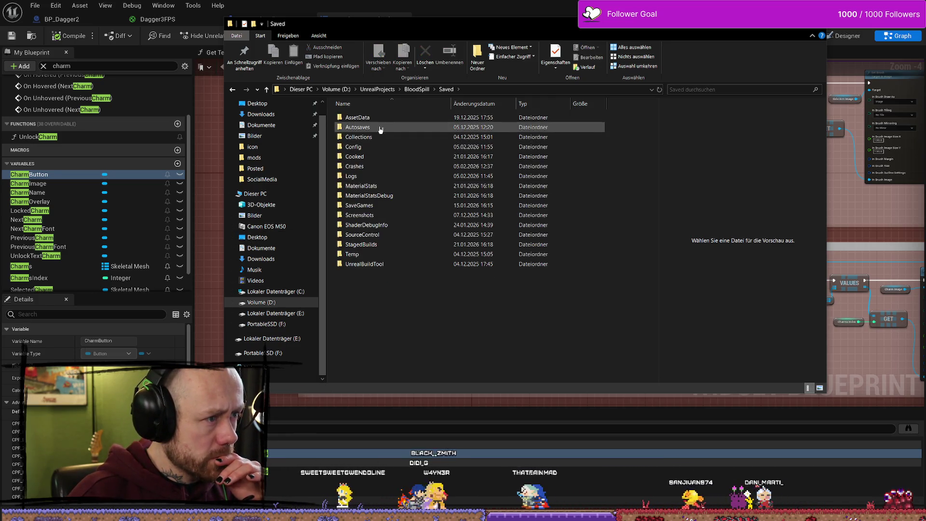
click(394, 214)
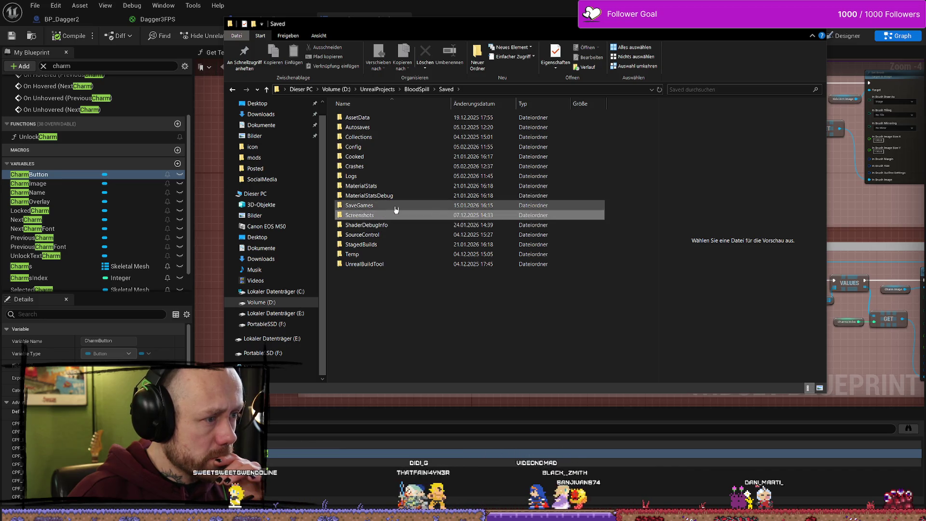
double_click(395, 209)
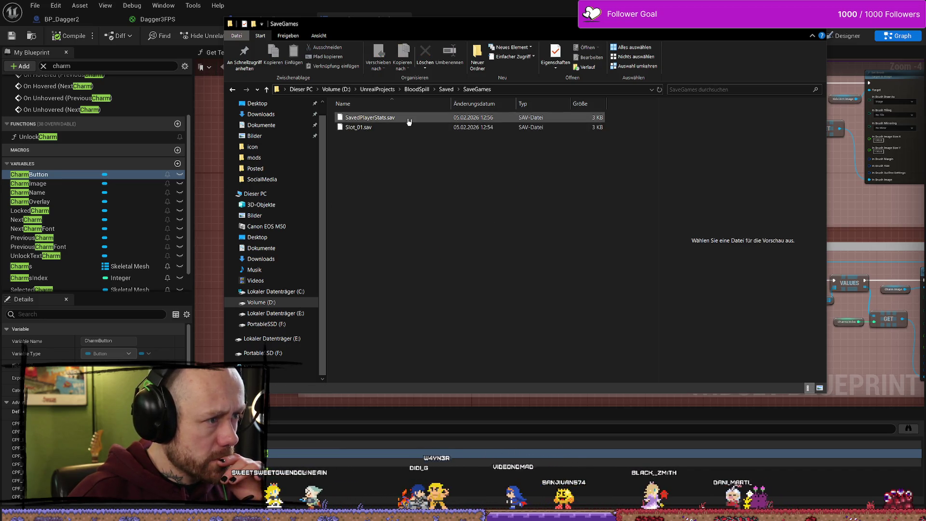
- Delete SavedPlayerStats.sav and switch back to Unreal
click(409, 122)
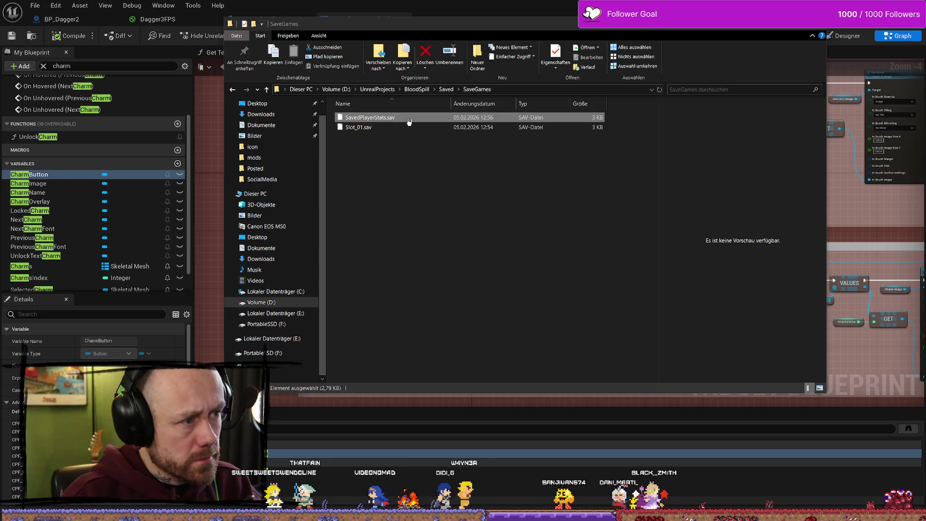
key(Delete)
key(alt+Tab)
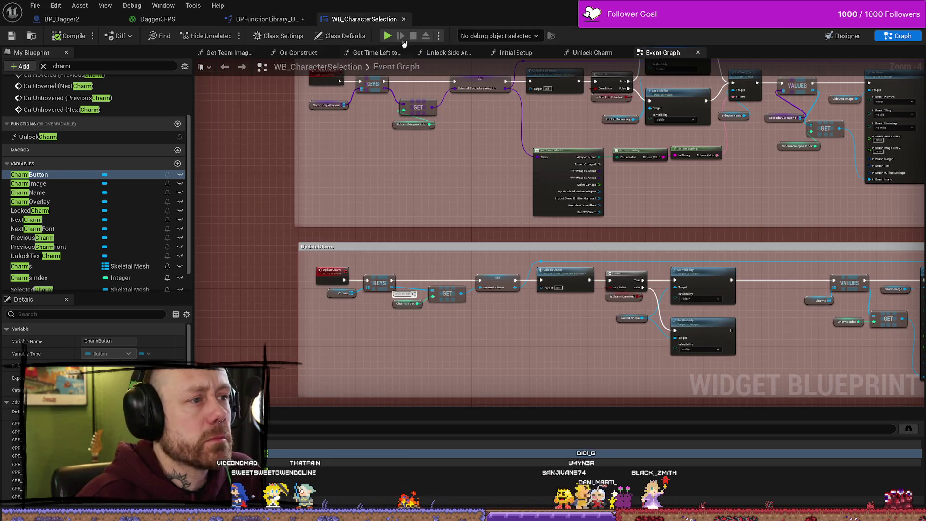
- Close the Find in Blueprints results, stop the play session, and save all assets
key(alt+Tab)
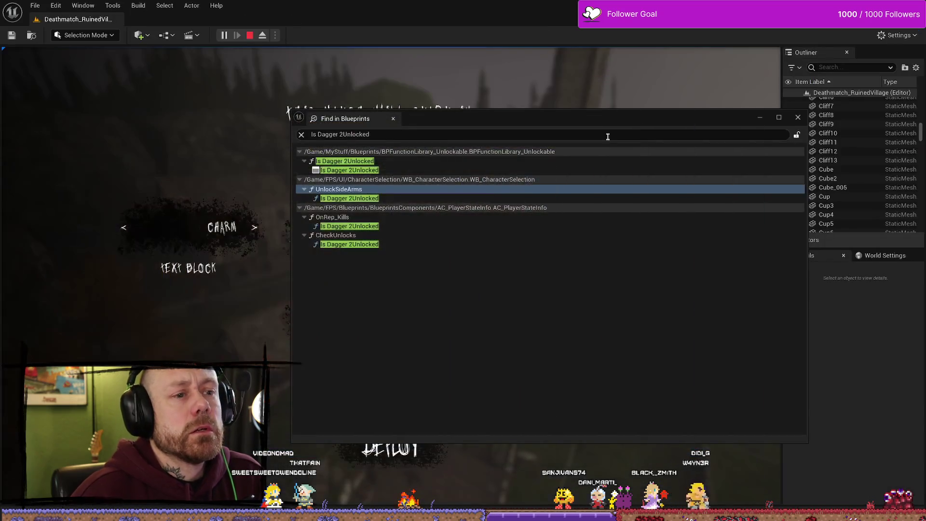
click(799, 119)
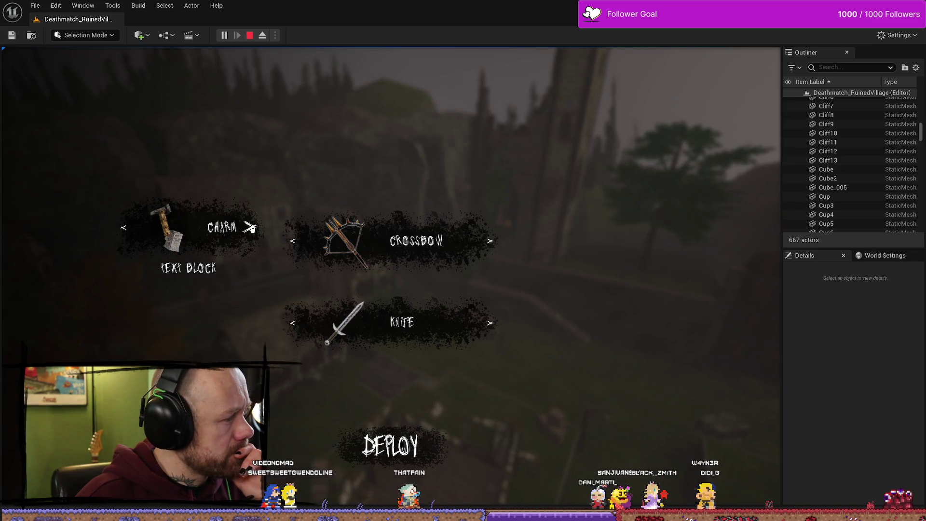
click(250, 35)
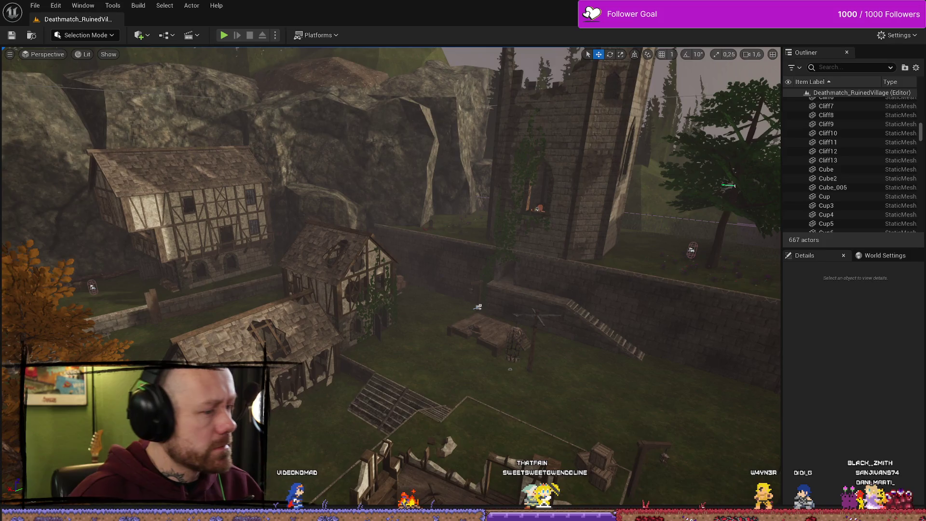
scroll(295, 345, up, 3)
key(ctrl+space)
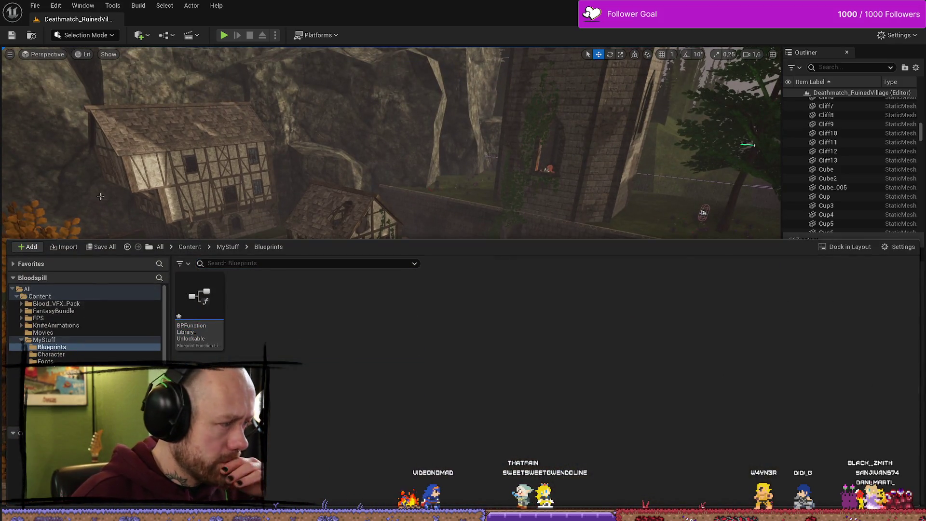
click(32, 8)
click(53, 126)
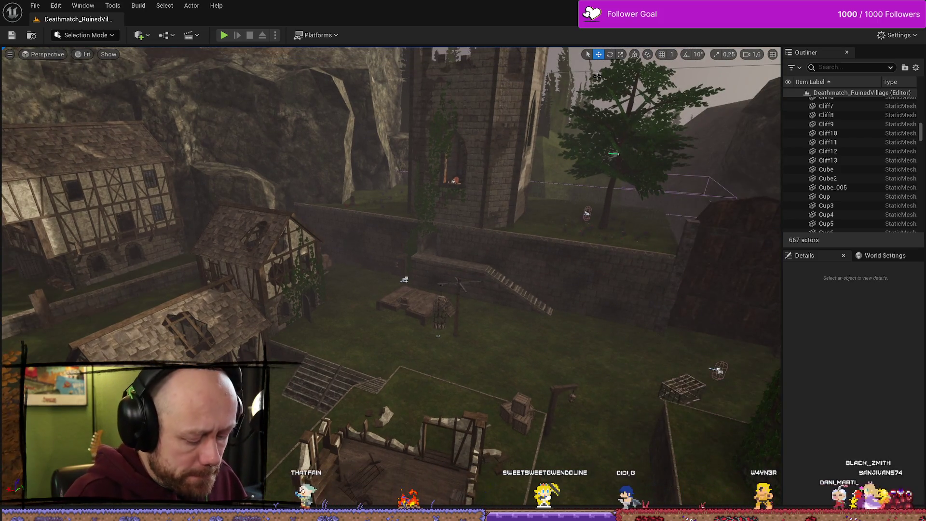
- Start a play-in-editor test, quit the match, and visit the Stats screen
key(alt+p)
key(Escape)
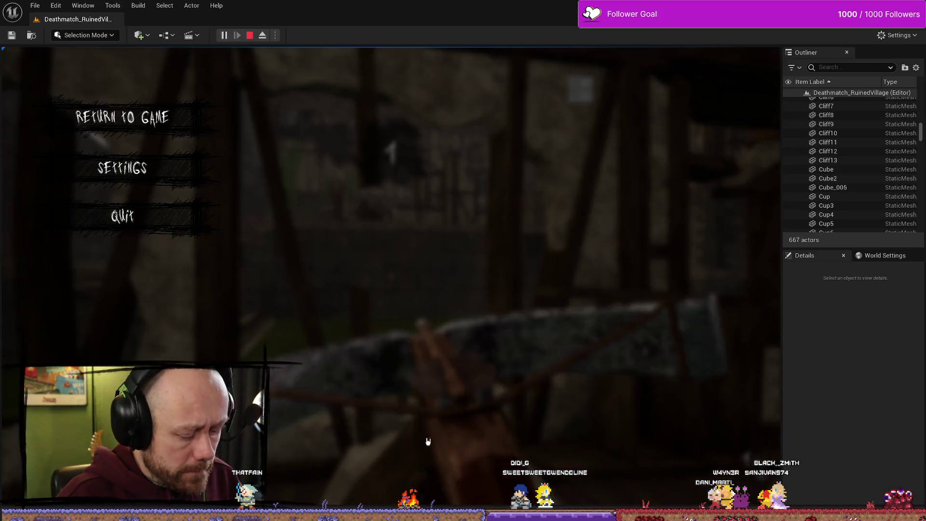
click(155, 220)
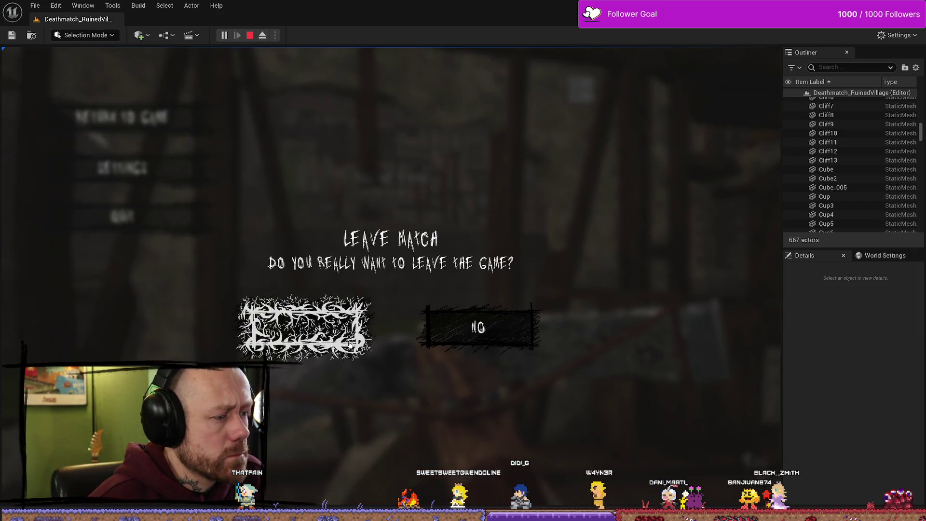
key(Return)
key(Down)
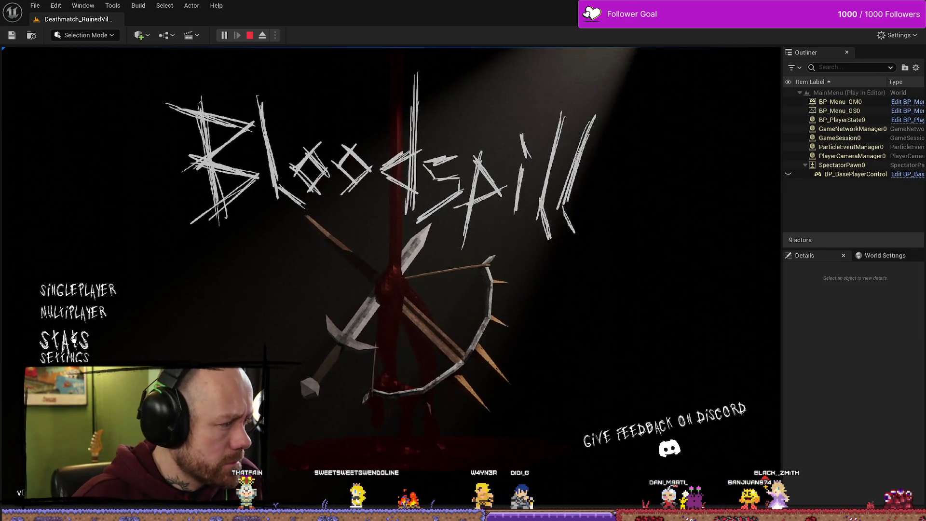
key(Return)
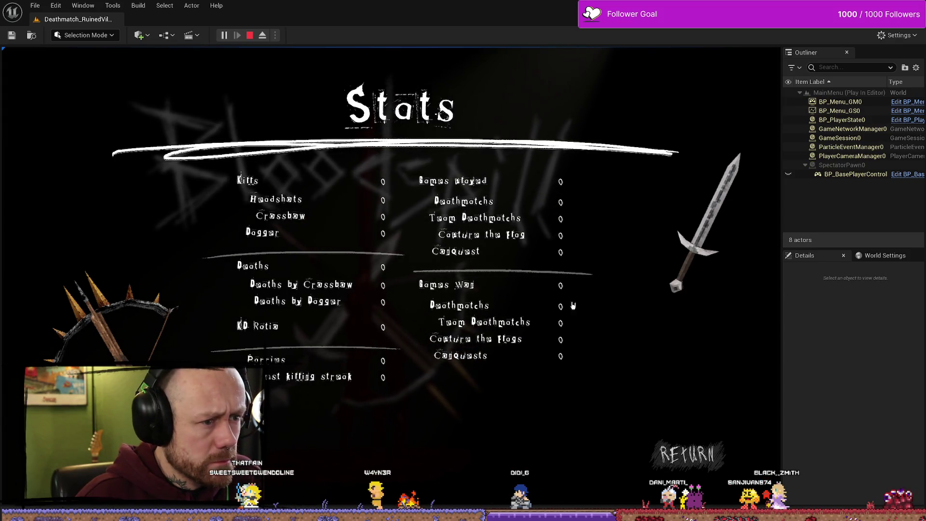
key(Return)
- Start a multiplayer match and cycle the Charm slot three times, then stop
key(Down)
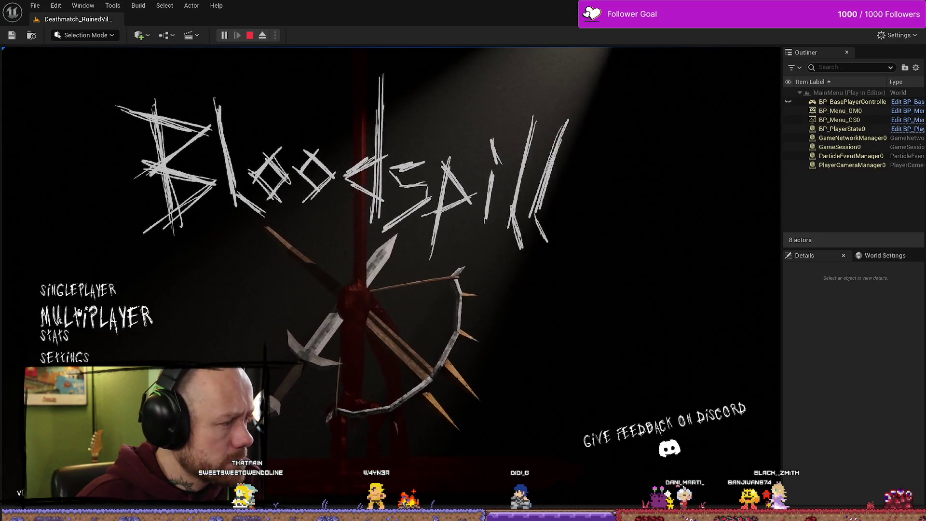
key(Return)
click(690, 461)
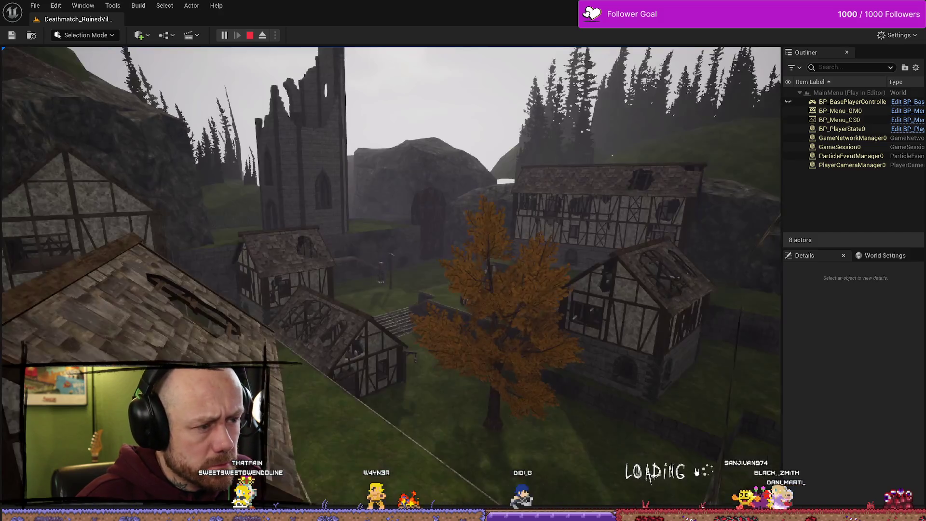
click(254, 226)
click(255, 226)
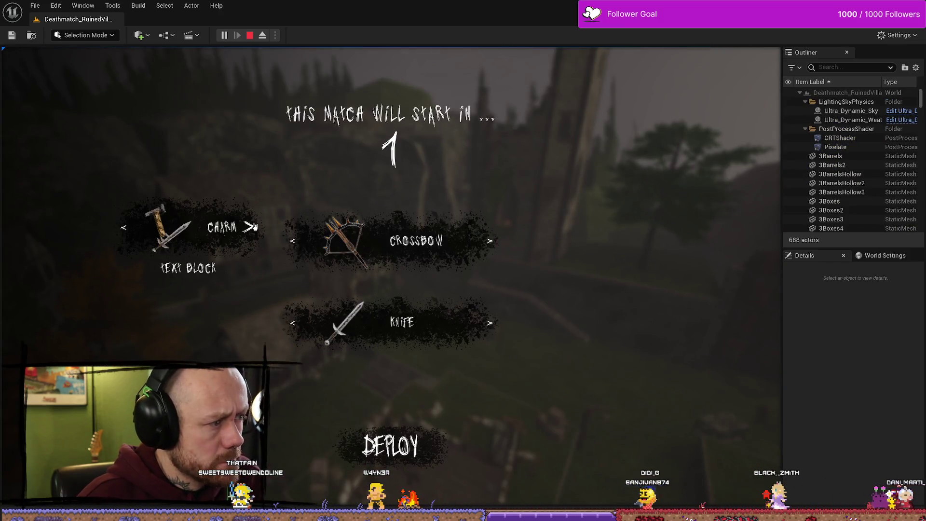
click(254, 227)
key(Escape)
- Open the WB_CharacterSelection widget blueprint from the content drawer
key(ctrl+space)
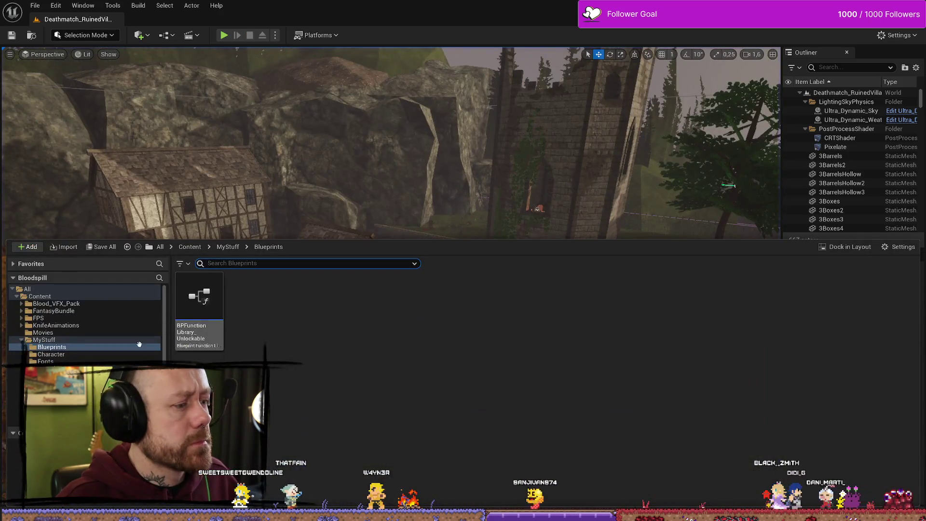
key(super+d)
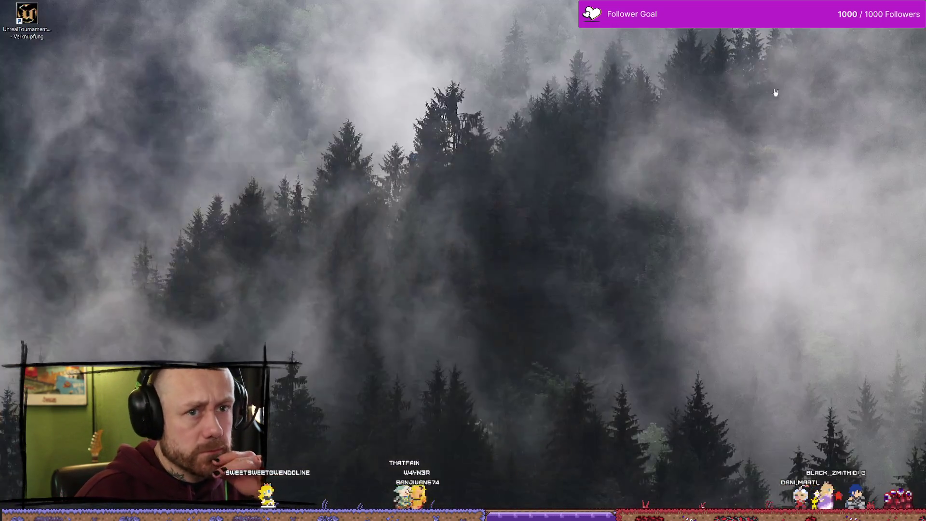
key(super+d)
drag(483, 309, 534, 308)
key(ctrl+space)
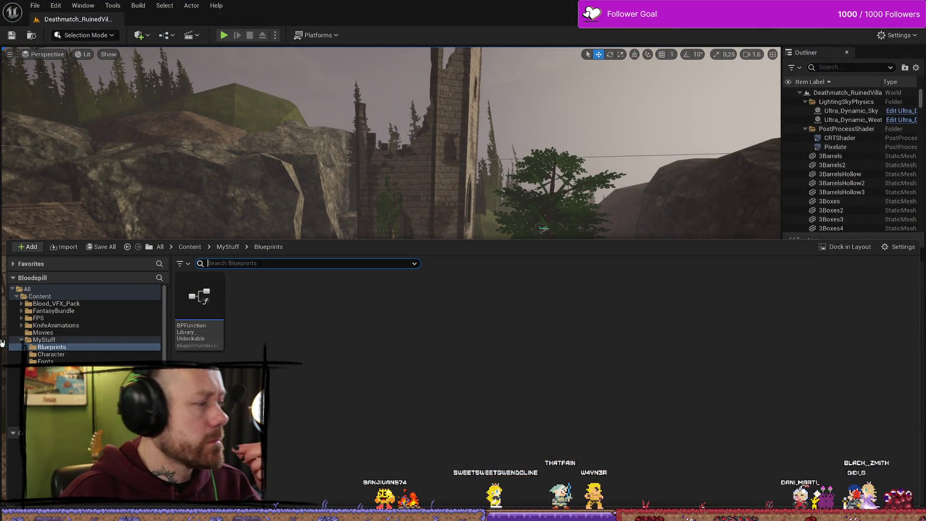
key(alt+Tab)
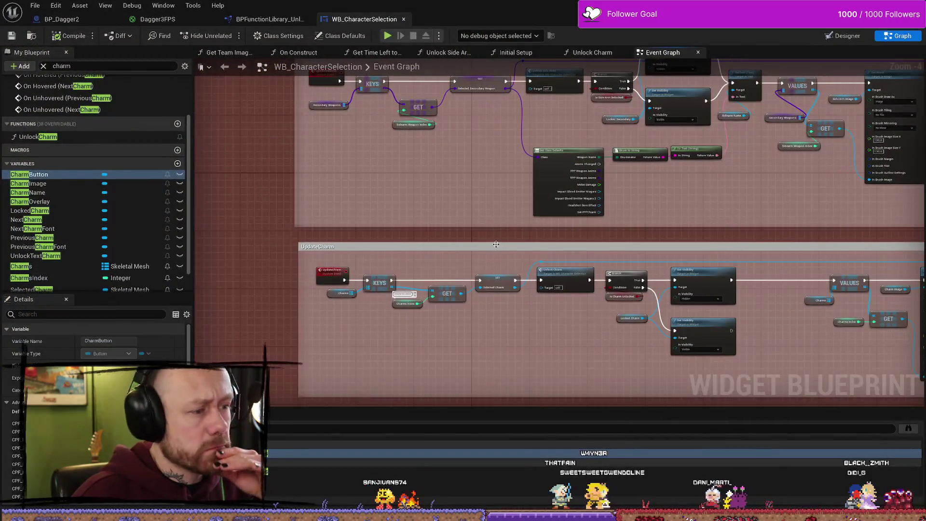
- Find the Unlock Charm node in UpdateCharm and open its function graph
scroll(468, 245, up, 2)
drag(470, 78, 471, 288)
mouse_move(550, 181)
mouse_down()
mouse_move(389, 172)
mouse_move(372, 215)
mouse_move(296, 205)
mouse_up()
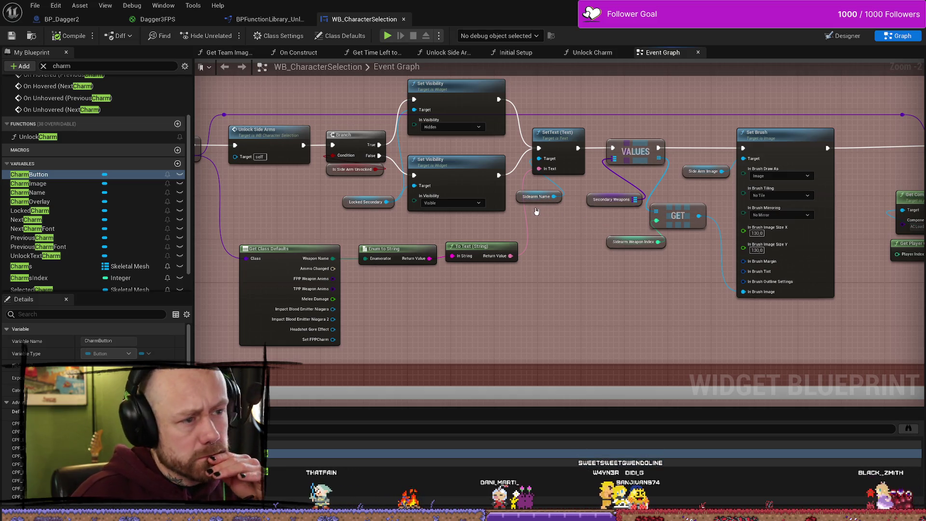
drag(350, 227, 521, 85)
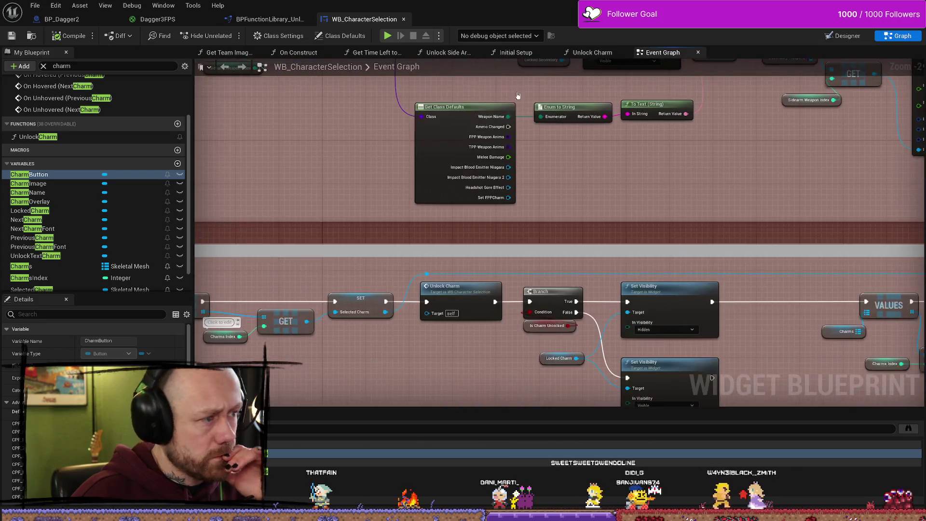
mouse_move(494, 262)
mouse_down()
mouse_move(506, 256)
mouse_move(461, 360)
mouse_move(478, 248)
mouse_up()
mouse_move(378, 351)
mouse_down()
mouse_move(507, 314)
mouse_move(411, 323)
mouse_up()
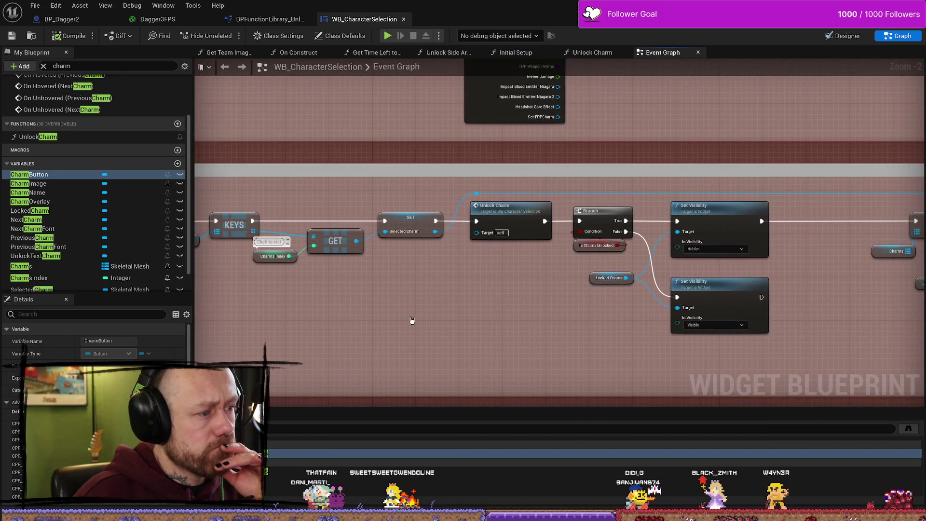
double_click(539, 212)
- Delete the Unlock Text Sidearm getter from the first Set Visibility branch
scroll(558, 267, up, 4)
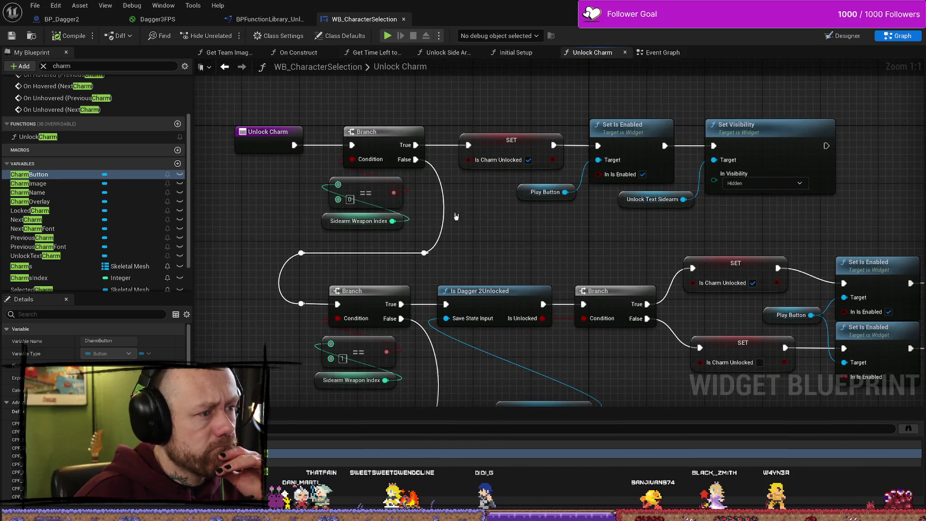
drag(494, 189, 489, 181)
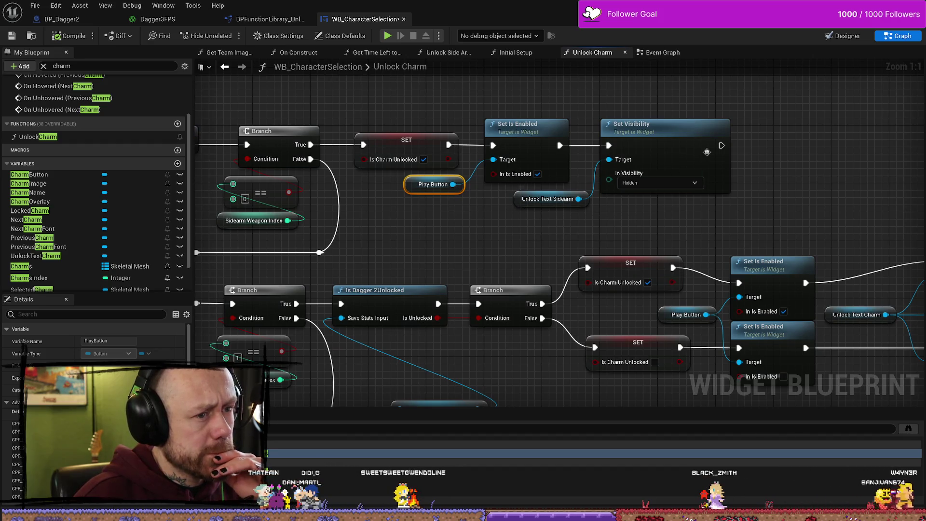
click(545, 199)
drag(490, 242, 539, 228)
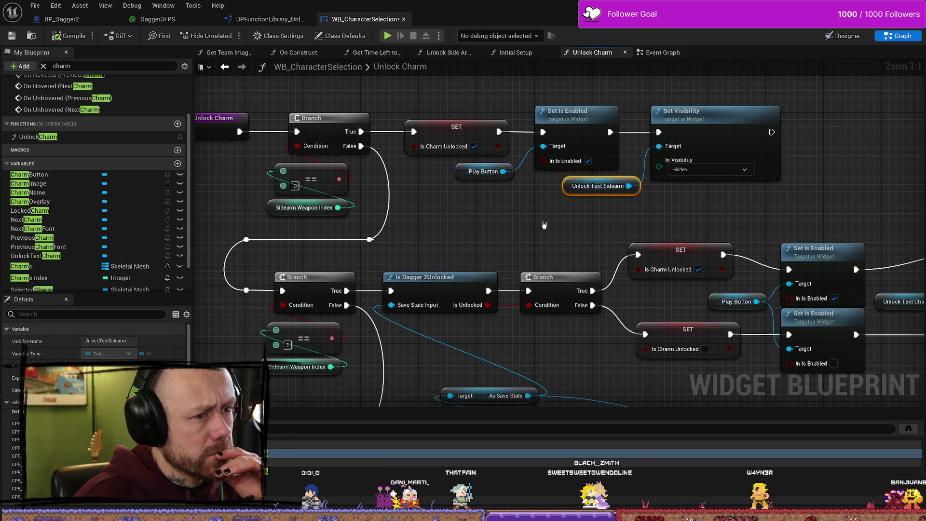
click(596, 215)
key(Delete)
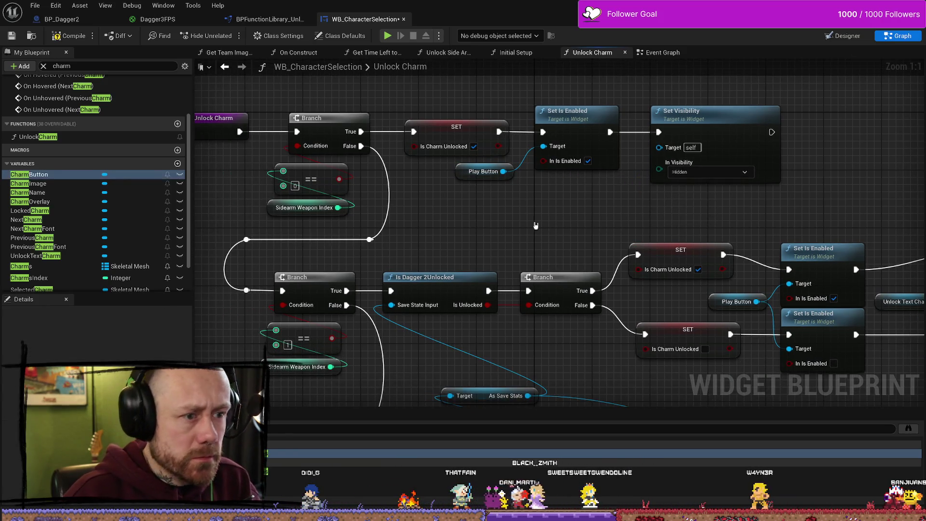
- Check UnlockTextCharm in the Designer, then drag its getter into the graph
click(860, 35)
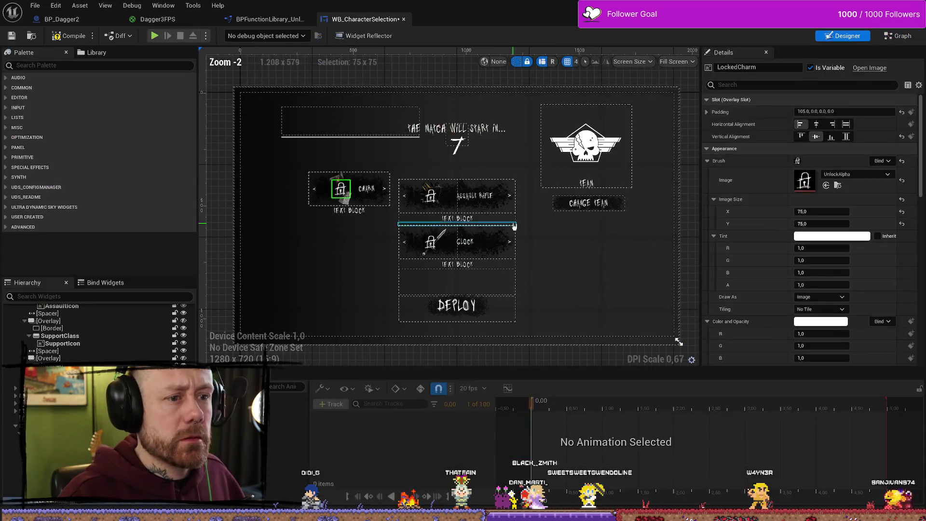
click(354, 211)
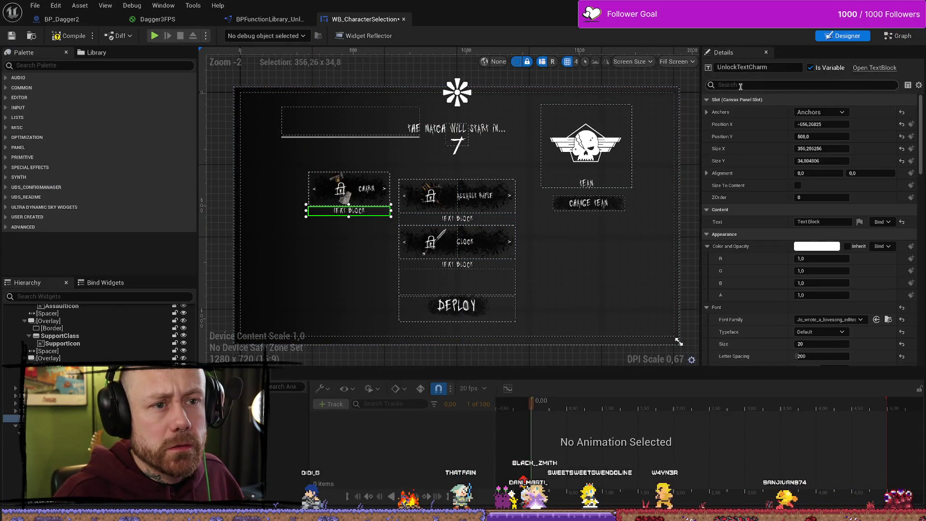
click(890, 38)
key(ctrl+space)
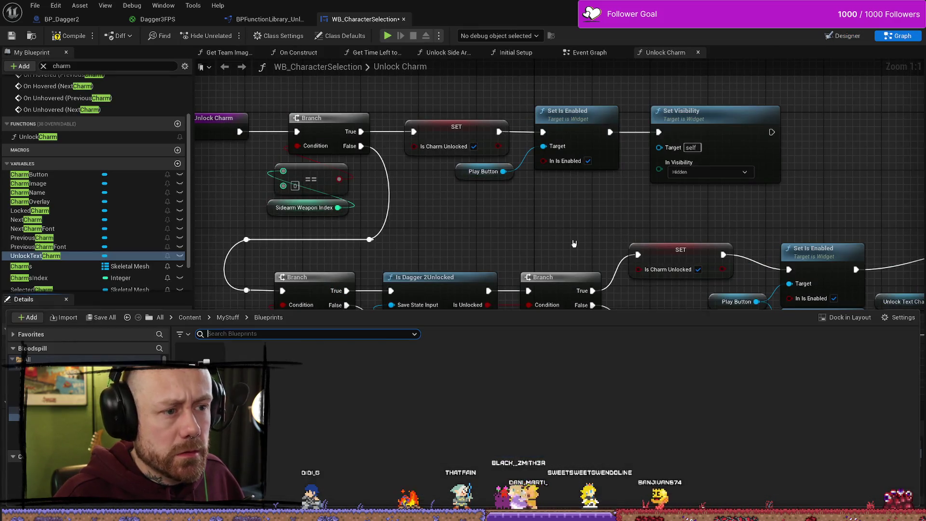
key(ctrl+space)
mouse_move(51, 260)
mouse_down()
mouse_move(550, 242)
mouse_move(545, 233)
mouse_up()
- Connect the Unlock Text Charm getter to the first Set Visibility's Target
drag(602, 236, 659, 146)
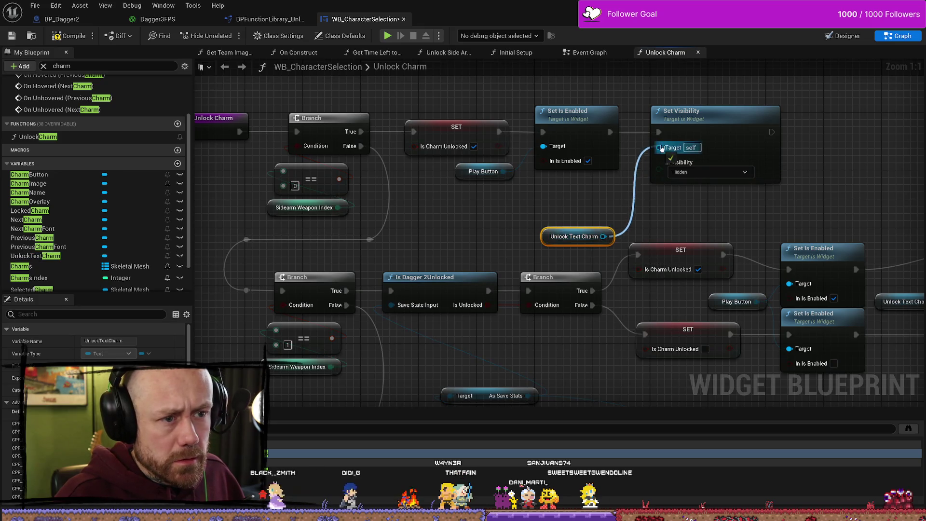
drag(547, 237, 555, 195)
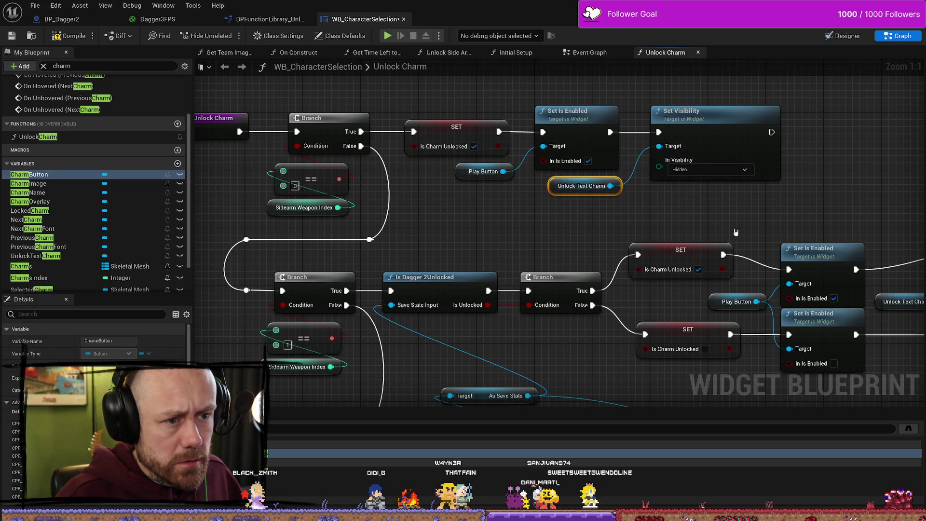
drag(731, 232, 672, 171)
drag(686, 320, 594, 325)
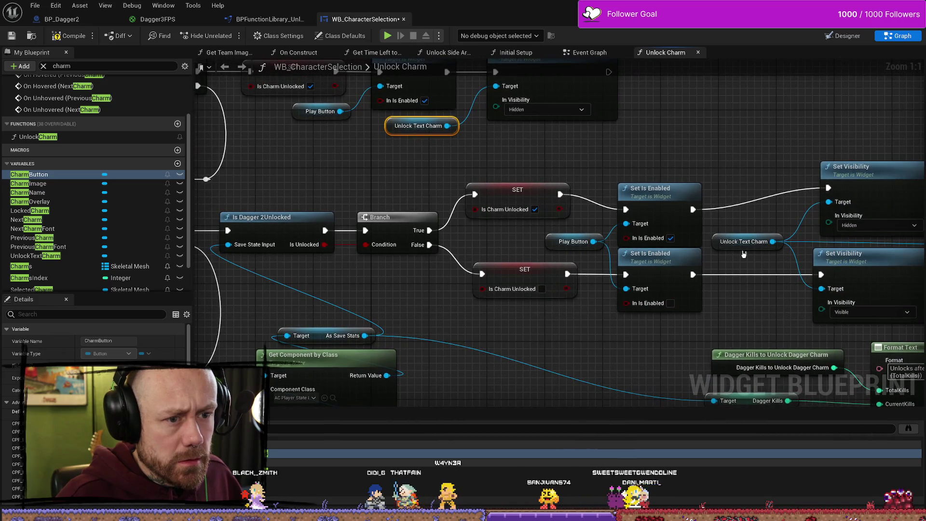
mouse_move(766, 294)
mouse_down()
mouse_move(487, 274)
mouse_move(622, 203)
mouse_move(608, 256)
mouse_move(638, 208)
mouse_up()
scroll(609, 284, down, 1)
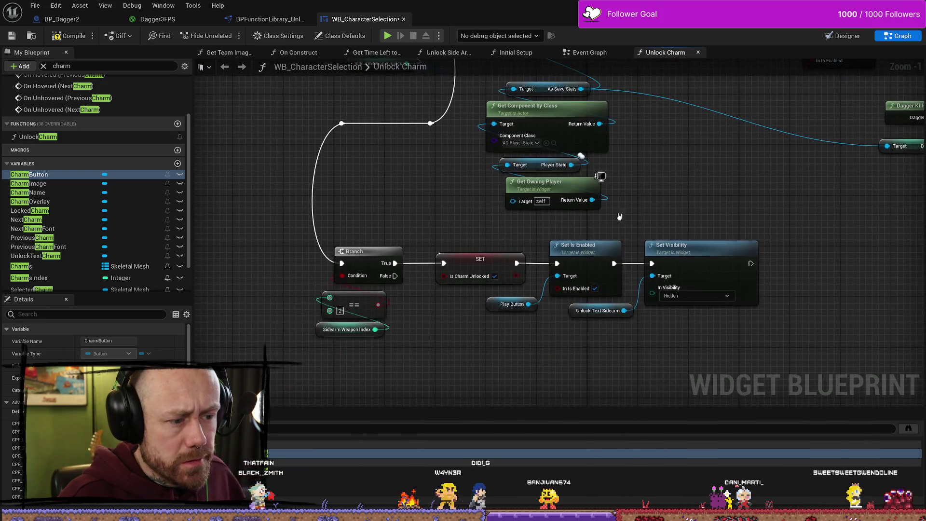
drag(609, 381, 594, 342)
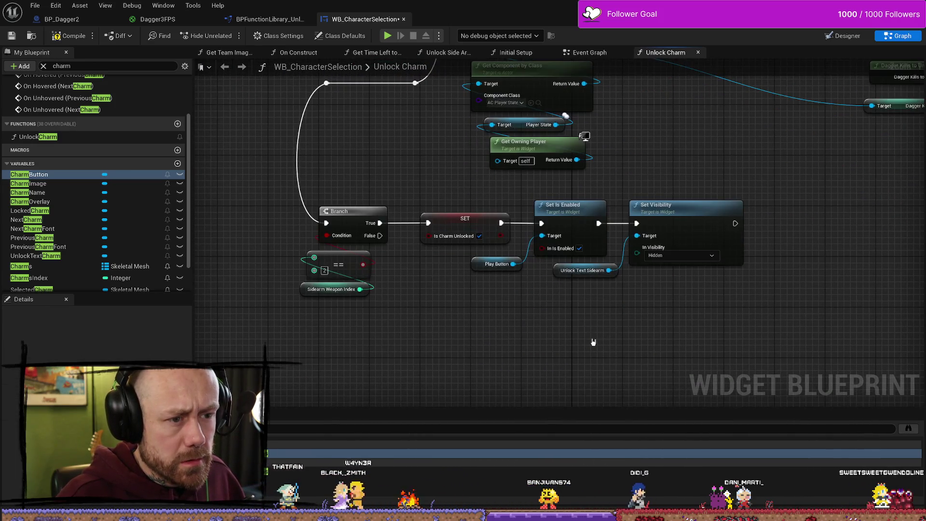
key(ctrl+v)
drag(757, 321, 757, 267)
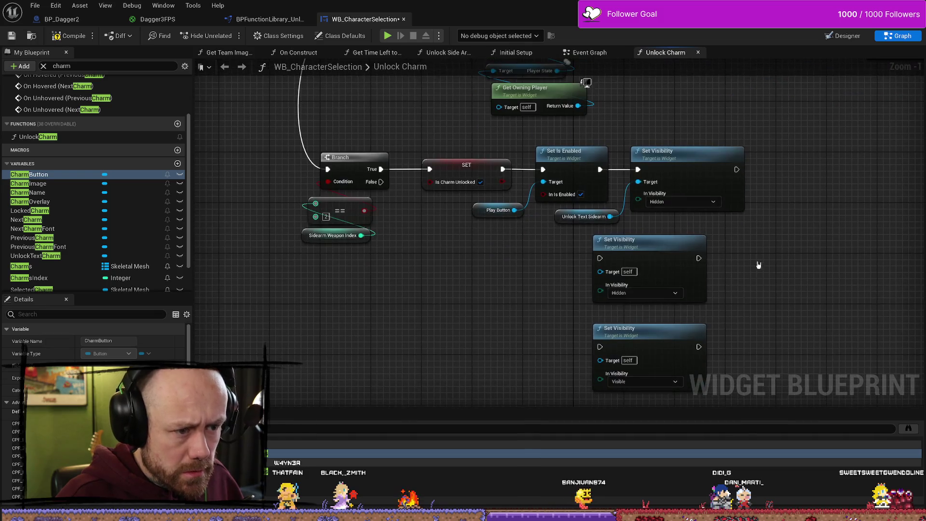
key(Delete)
- Copy Unlock Text Charm to the dagger branch's Set Visibility, replacing Unlock Text Sidearm
mouse_move(653, 355)
mouse_down()
mouse_move(653, 236)
mouse_move(729, 161)
mouse_up()
click(721, 141)
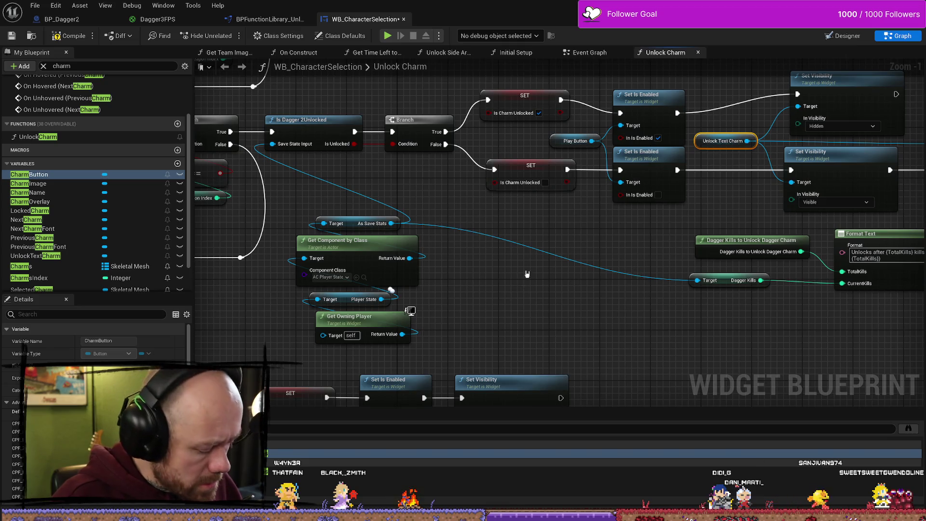
key(ctrl+c)
drag(525, 278, 623, 124)
key(ctrl+v)
mouse_move(575, 341)
mouse_down()
mouse_move(576, 274)
mouse_move(564, 256)
mouse_up()
click(493, 291)
key(Delete)
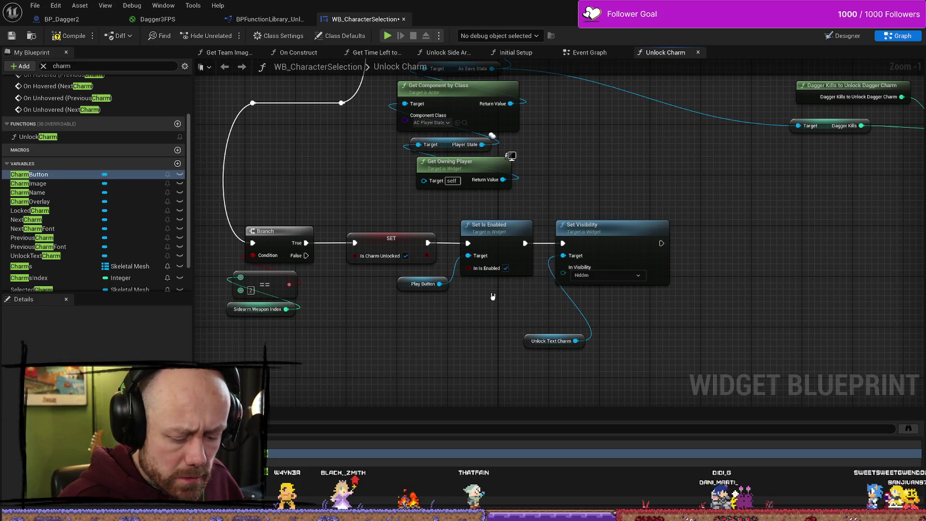
drag(531, 346, 505, 310)
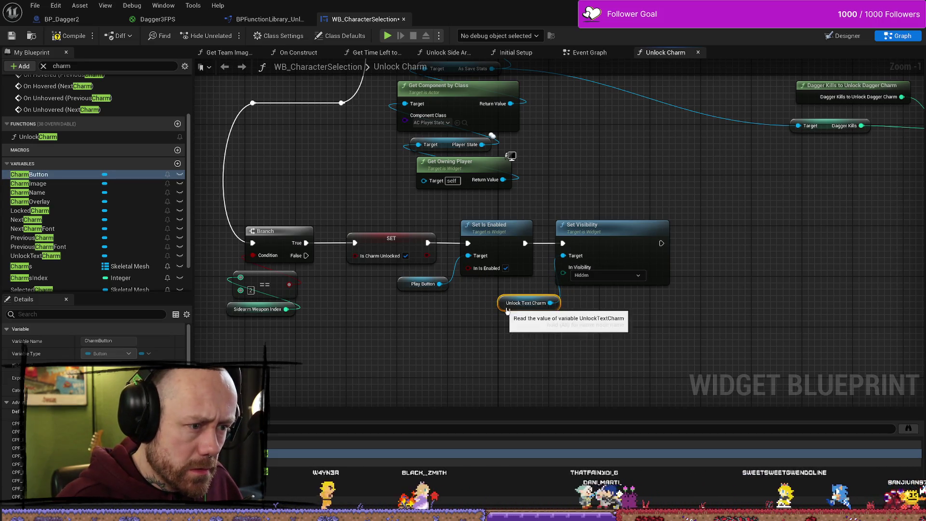
- Compile the WB_CharacterSelection widget blueprint
drag(275, 149, 430, 229)
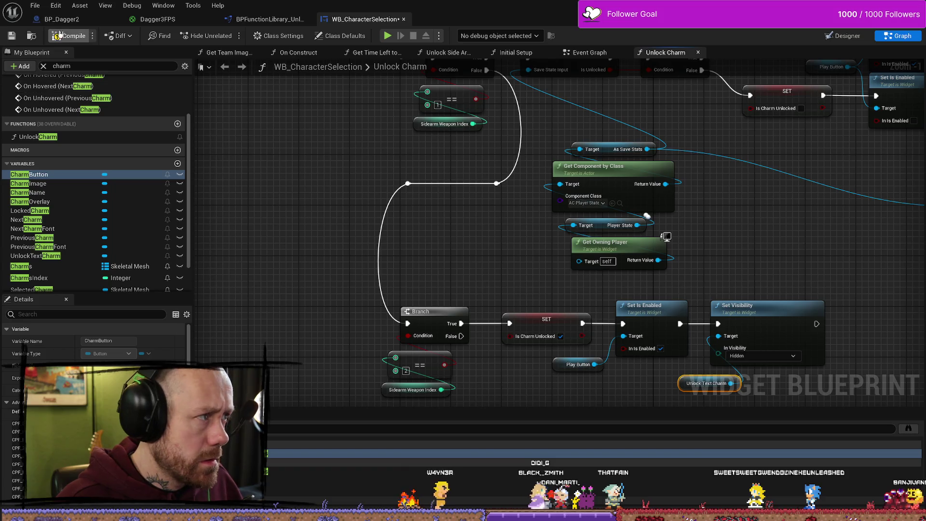
click(15, 38)
mouse_move(566, 320)
mouse_down()
mouse_move(555, 163)
mouse_move(564, 194)
mouse_move(526, 300)
mouse_move(476, 178)
mouse_up()
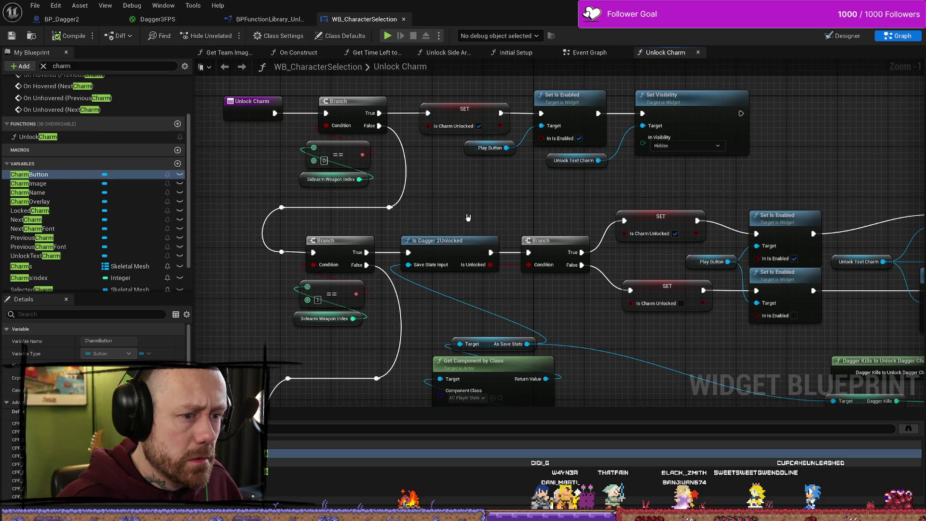
- Search the My Blueprint variables for 'charmind', then clear the filter
drag(468, 217, 467, 229)
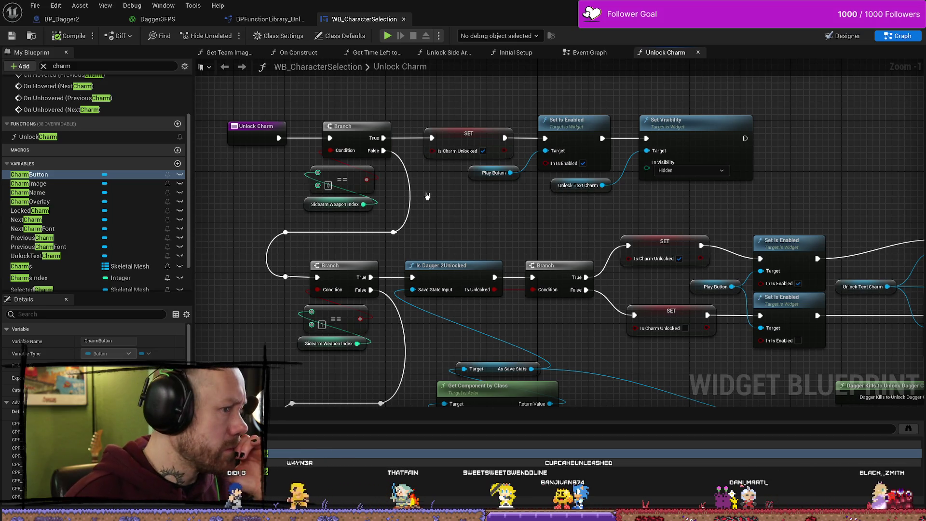
drag(424, 242, 503, 202)
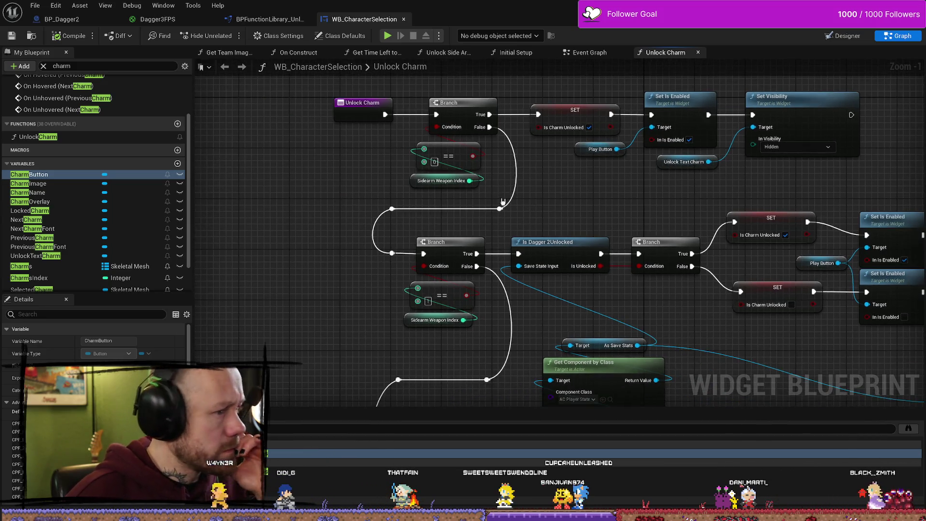
click(414, 182)
click(371, 178)
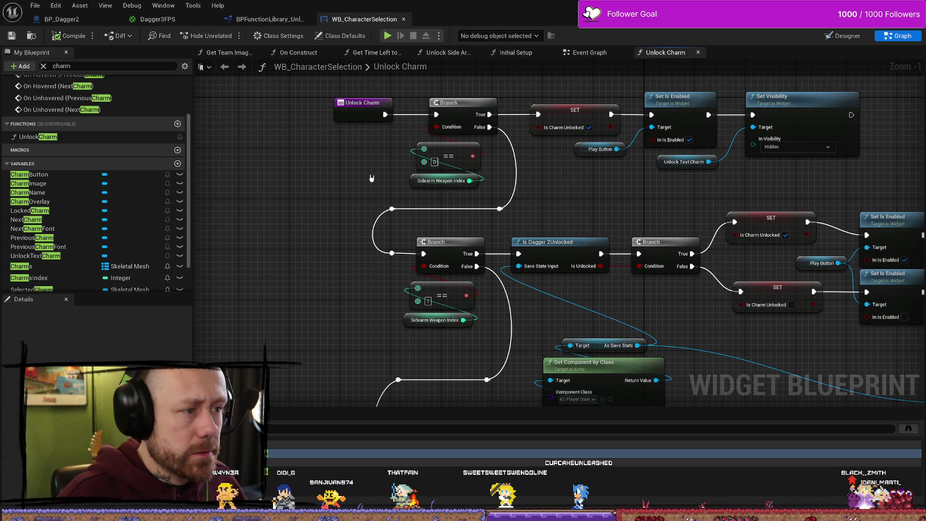
click(82, 67)
text(charmi)
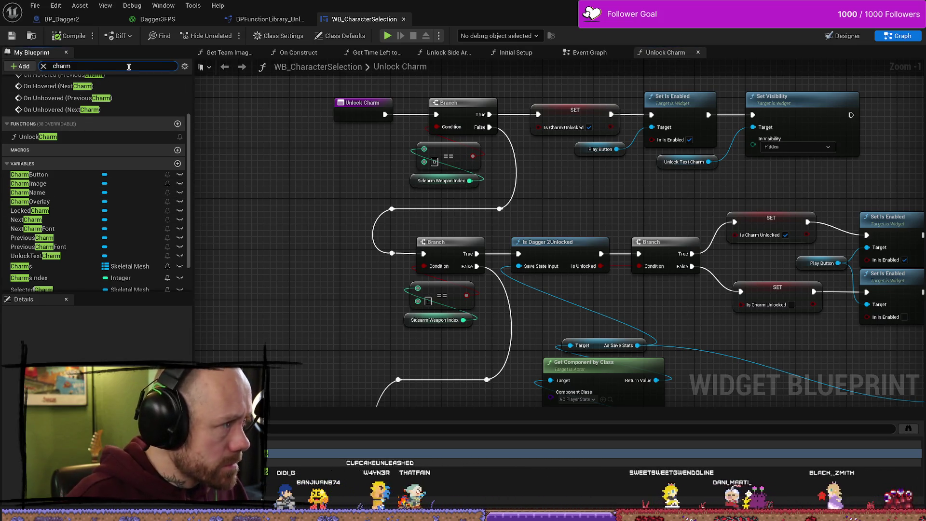
text(nd)
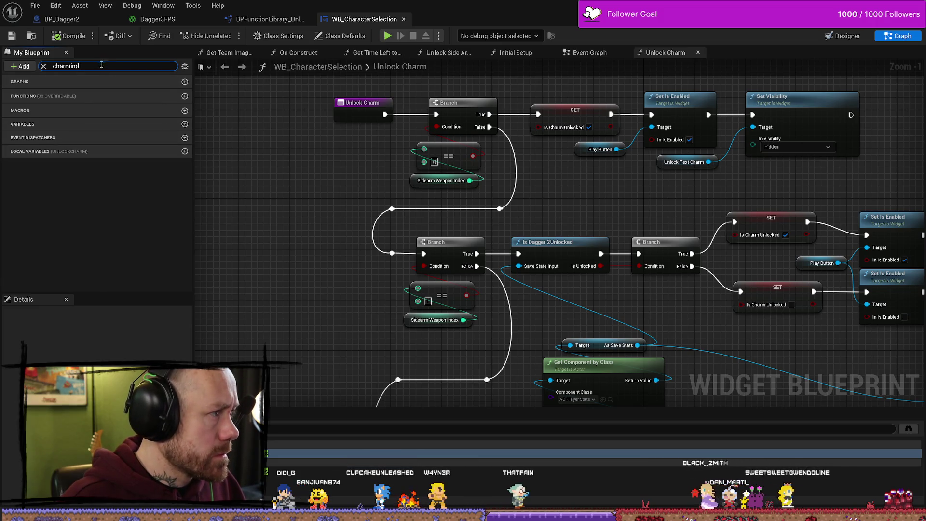
click(43, 66)
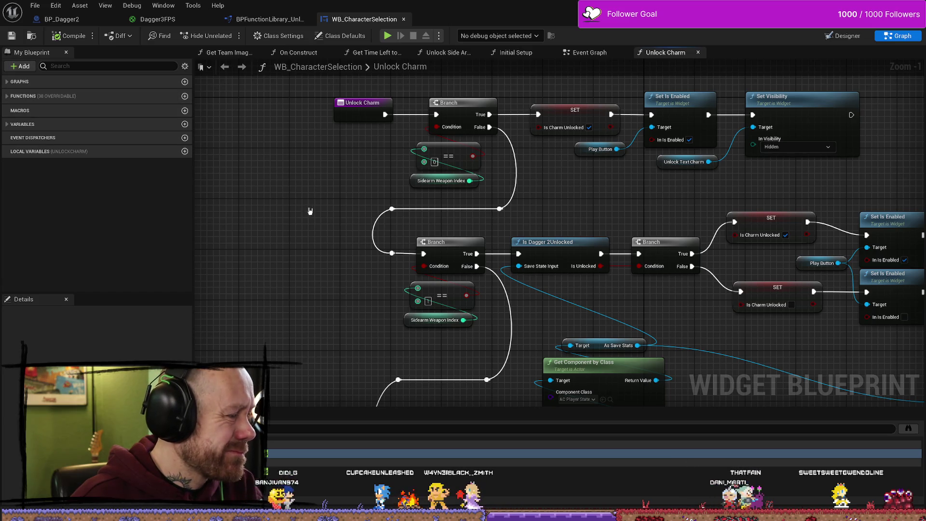
- Navigate back to the Event Graph's UpdateCharm section
key(ctrl+space)
key(ctrl+space)
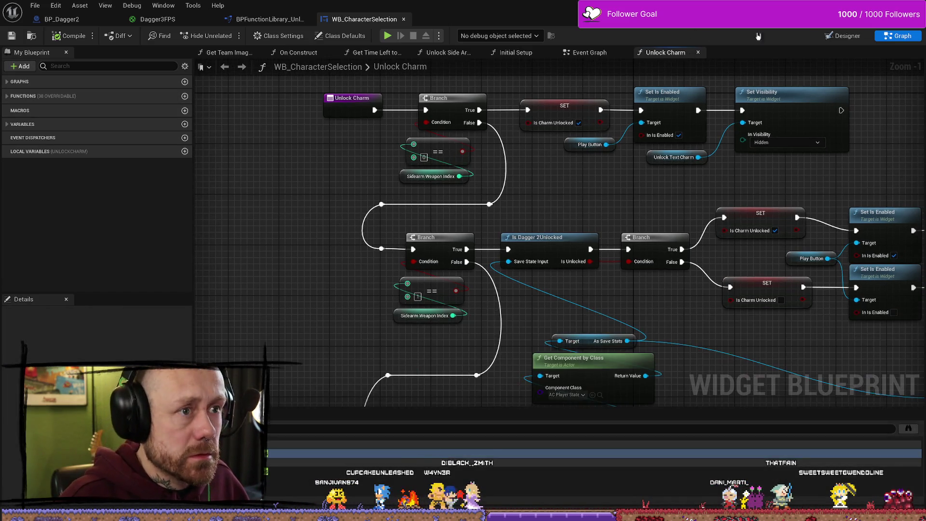
click(846, 36)
click(899, 36)
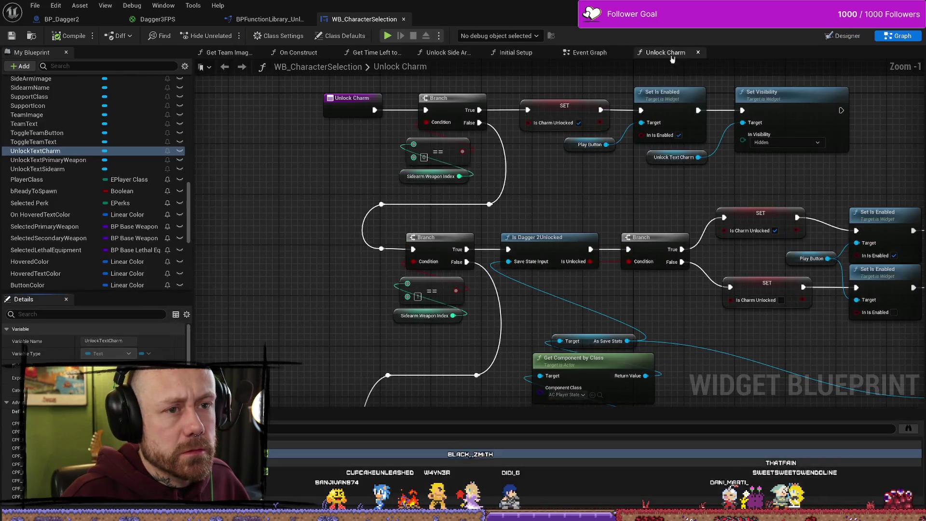
key(alt+Left)
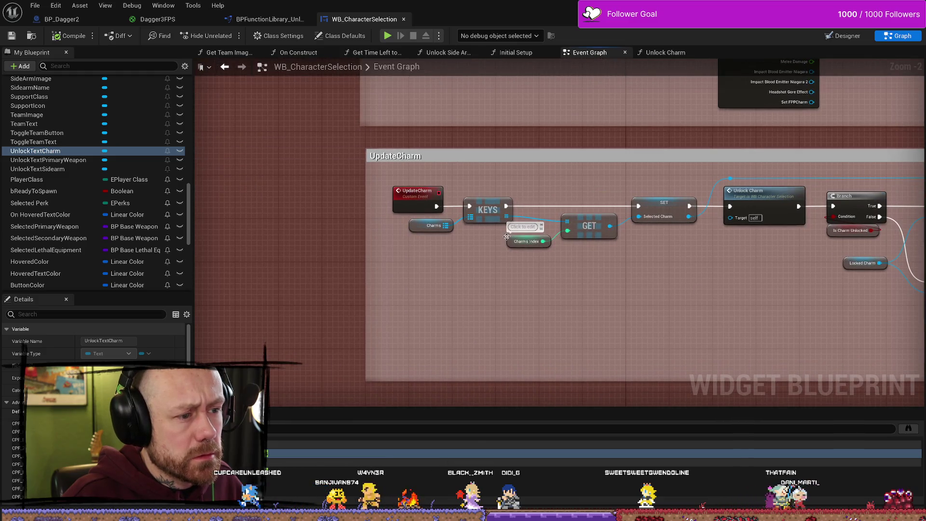
- Paste Charms Index into Unlock Charm, wire it to the first == node, delete Sidearm Weapon Index
click(509, 241)
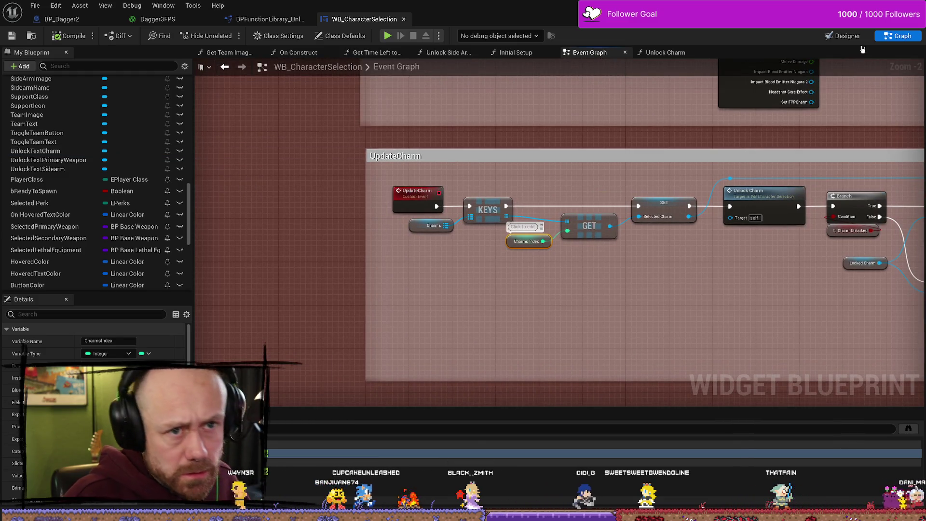
click(666, 52)
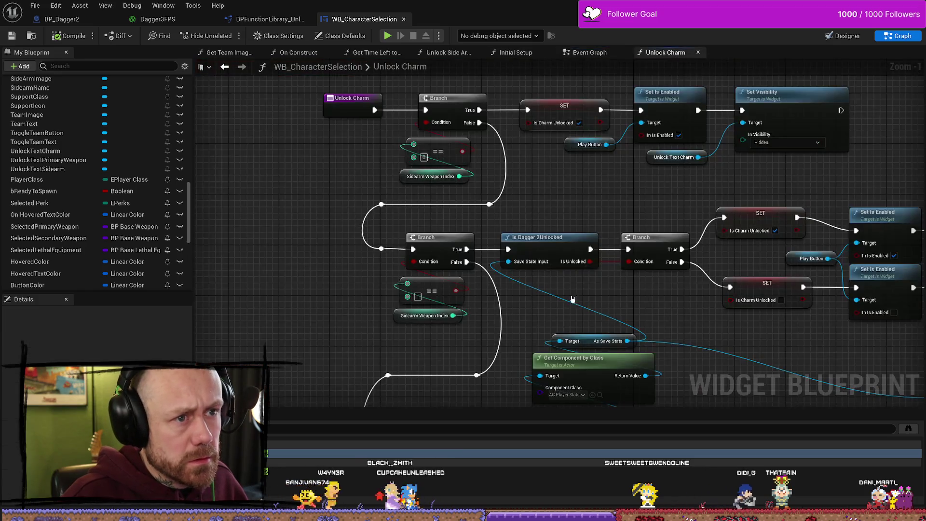
key(ctrl+v)
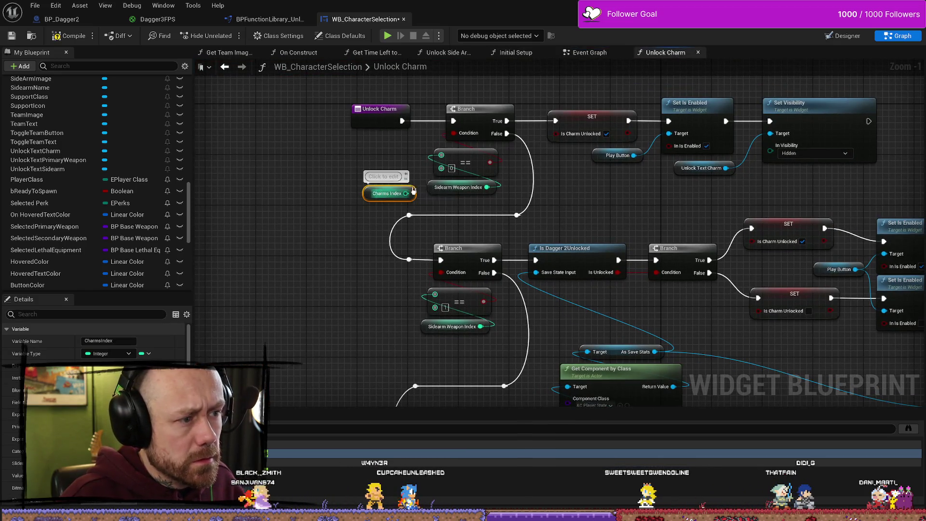
drag(409, 193, 440, 155)
drag(401, 193, 441, 155)
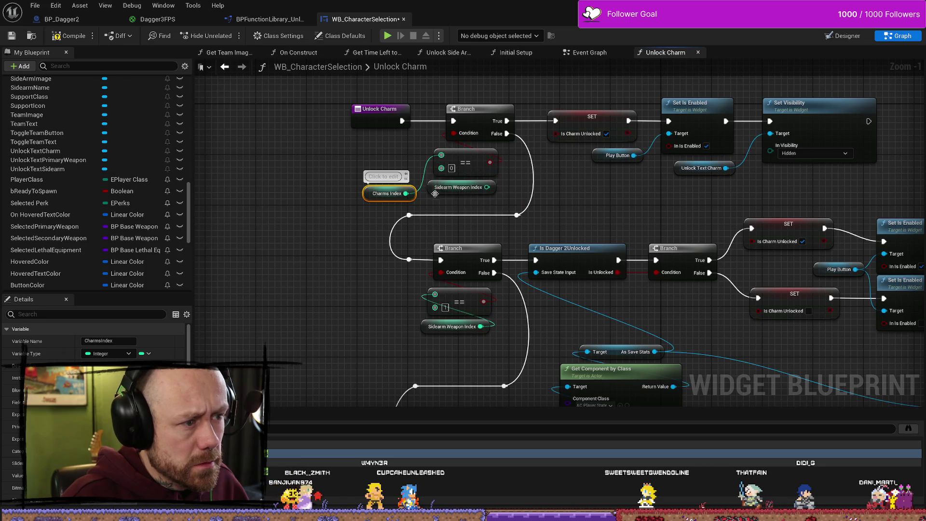
click(461, 187)
key(Delete)
mouse_move(369, 195)
mouse_down()
mouse_move(439, 195)
mouse_move(441, 104)
mouse_up()
- Swap the second comparison's Sidearm Weapon Index for a Charms Index copy
key(ctrl+c)
key(ctrl+v)
drag(430, 259, 440, 201)
click(468, 236)
key(Delete)
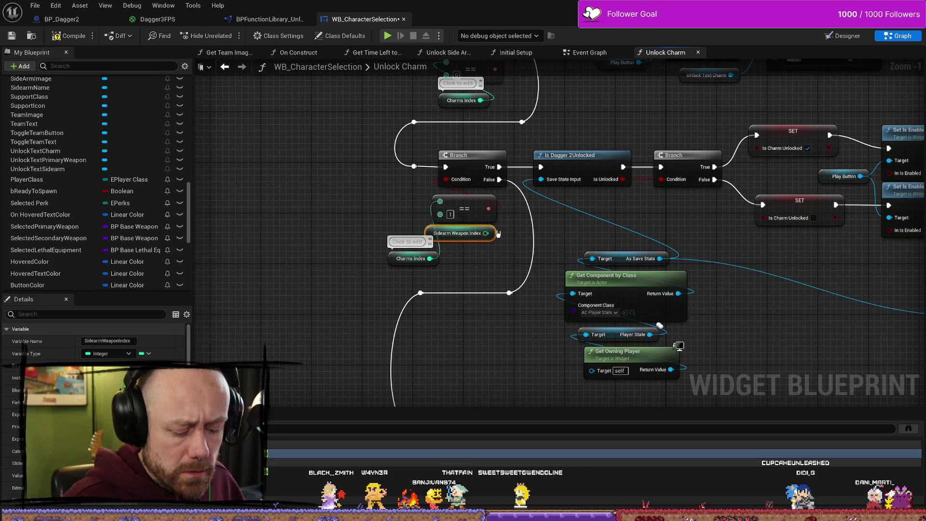
- Swap the third comparison to Charms Index, then save and start a play test
click(389, 262)
mouse_move(388, 262)
mouse_down()
mouse_move(435, 241)
mouse_move(434, 209)
mouse_move(463, 335)
mouse_move(384, 285)
mouse_move(394, 246)
mouse_up()
key(ctrl+v)
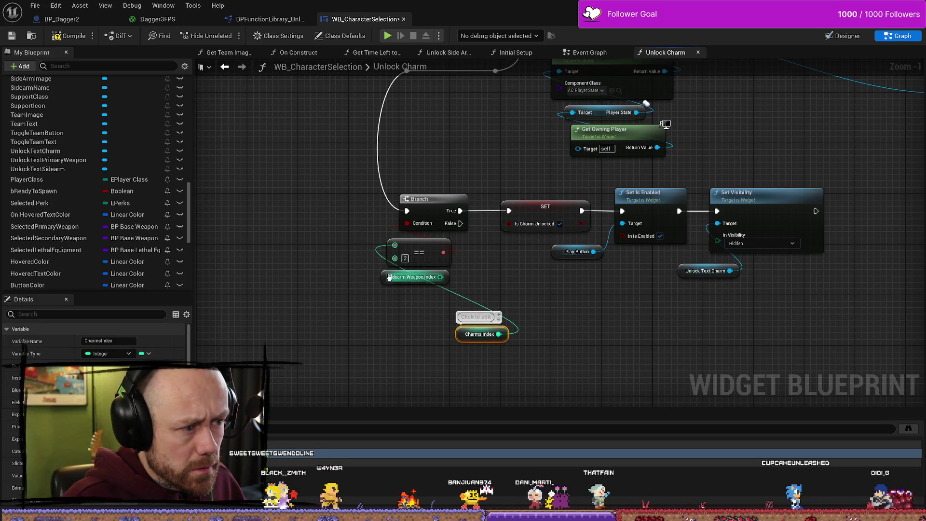
click(413, 277)
key(Delete)
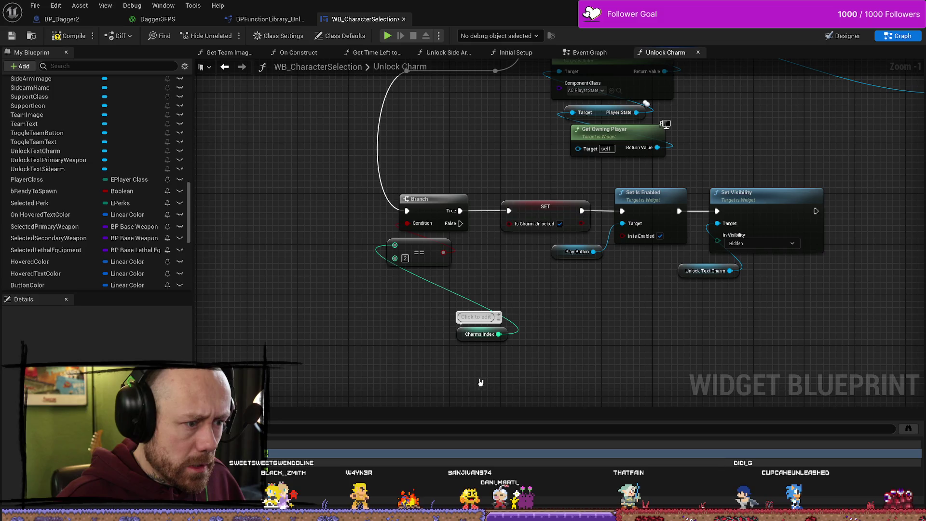
mouse_move(460, 331)
mouse_down()
mouse_move(394, 301)
mouse_move(395, 290)
mouse_up()
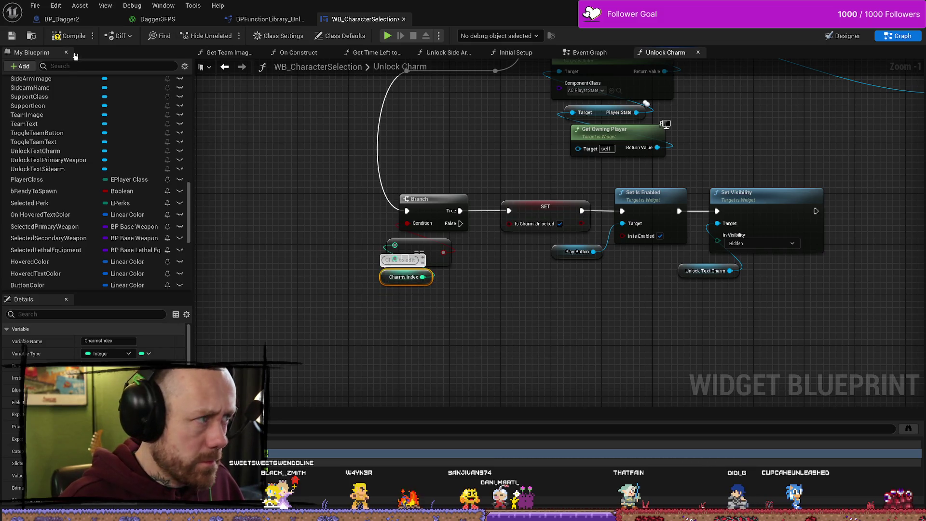
click(9, 39)
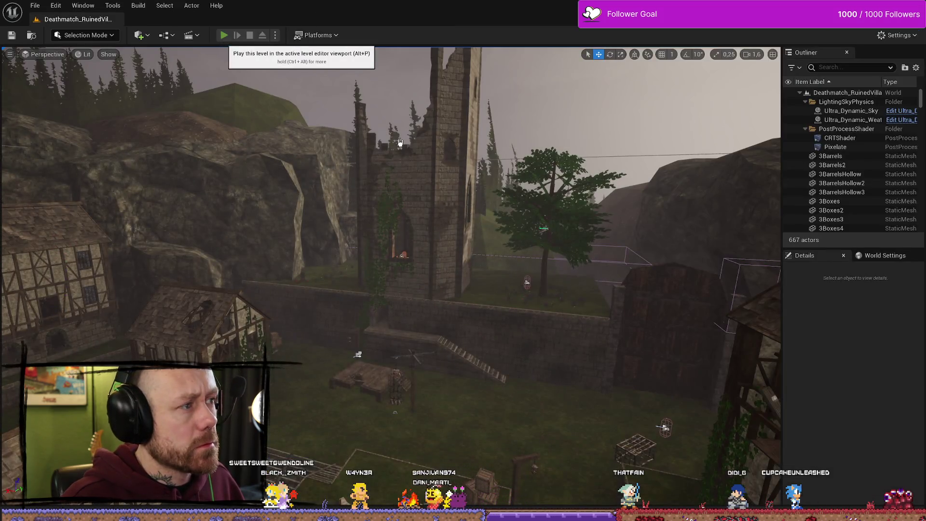
click(224, 40)
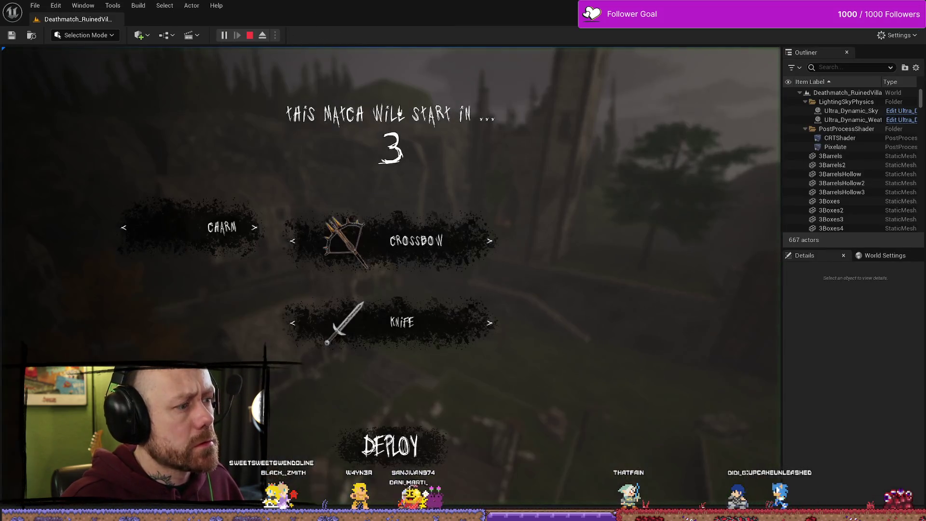
- In play mode, cycle the Charm slot through its options
click(256, 228)
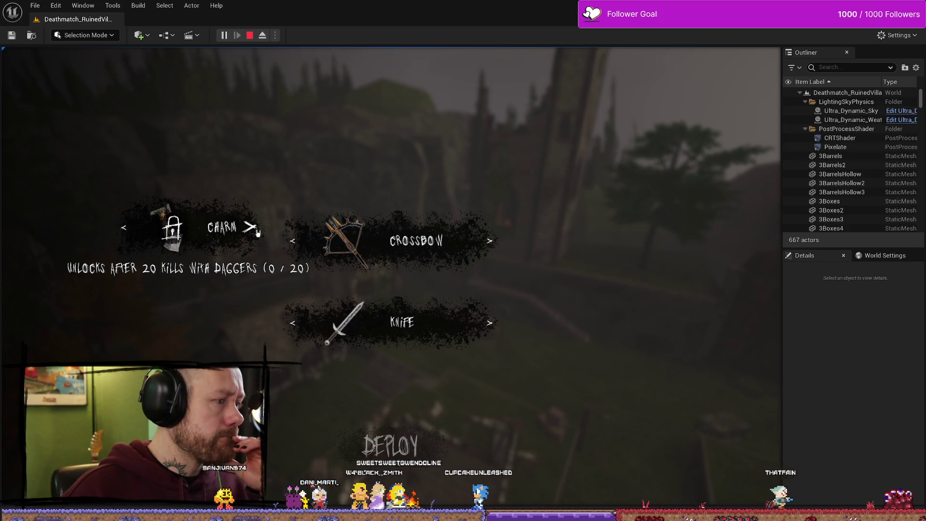
click(258, 233)
click(257, 233)
click(257, 233)
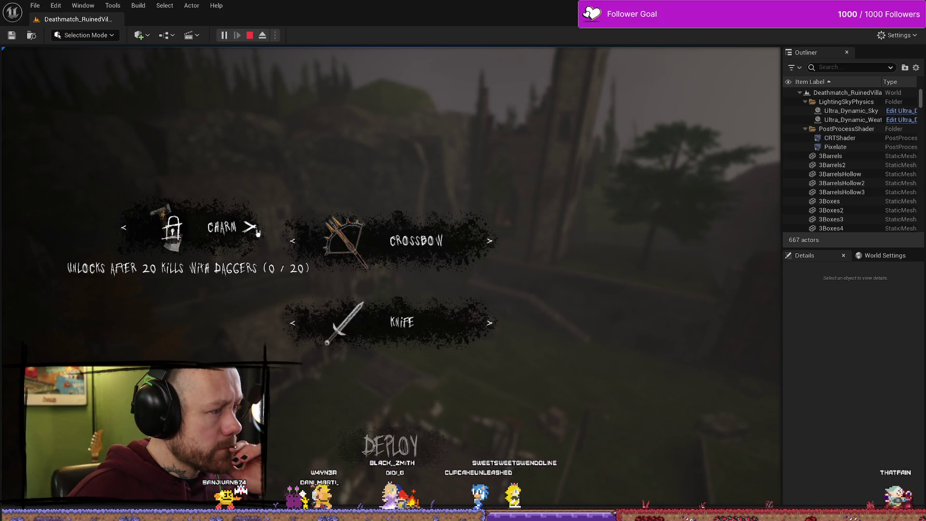
click(258, 233)
click(258, 233)
click(257, 233)
click(257, 233)
click(257, 233)
click(257, 233)
click(257, 233)
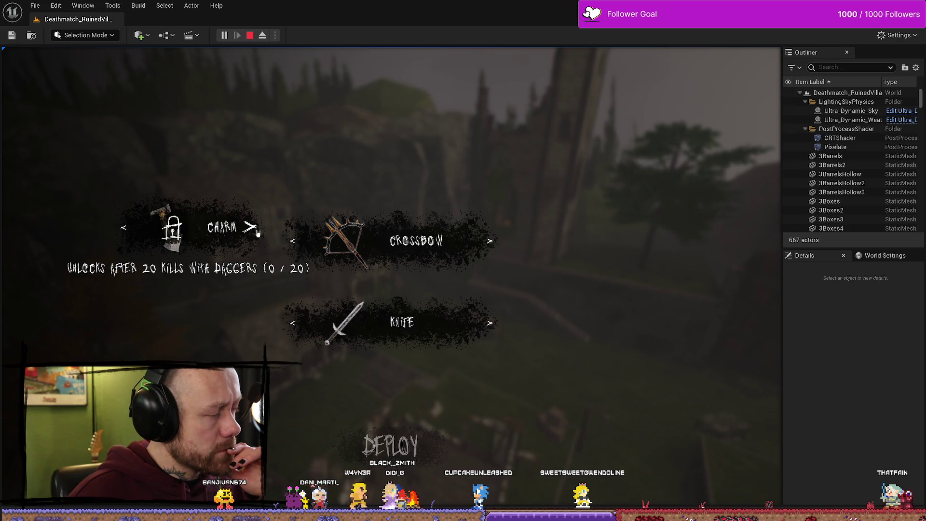
- Cycle the Charm slot back to the hammer, then to the locked dagger charm, and stop the test
click(128, 234)
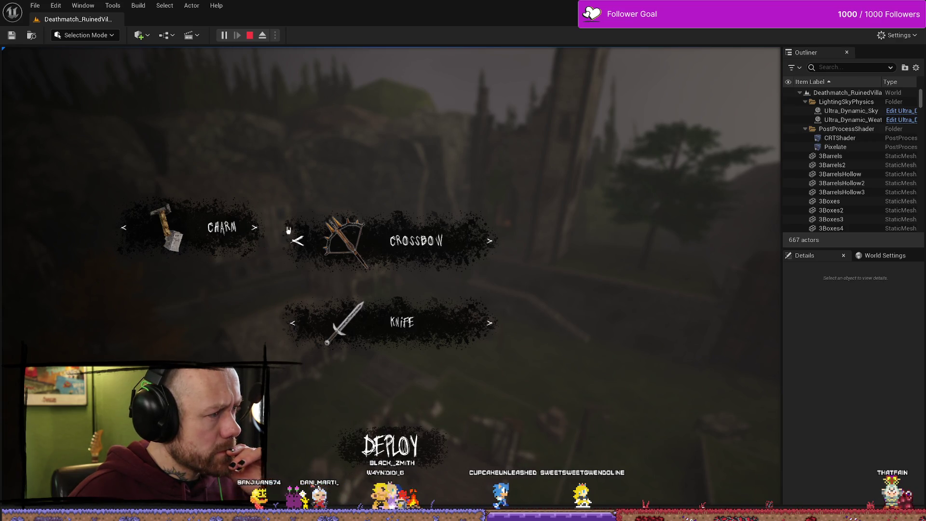
click(265, 236)
click(128, 227)
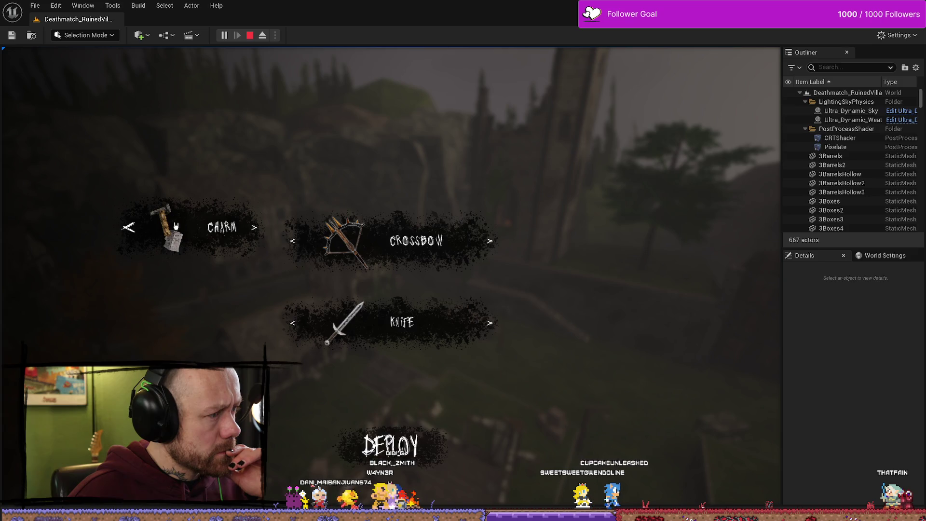
click(253, 236)
key(Escape)
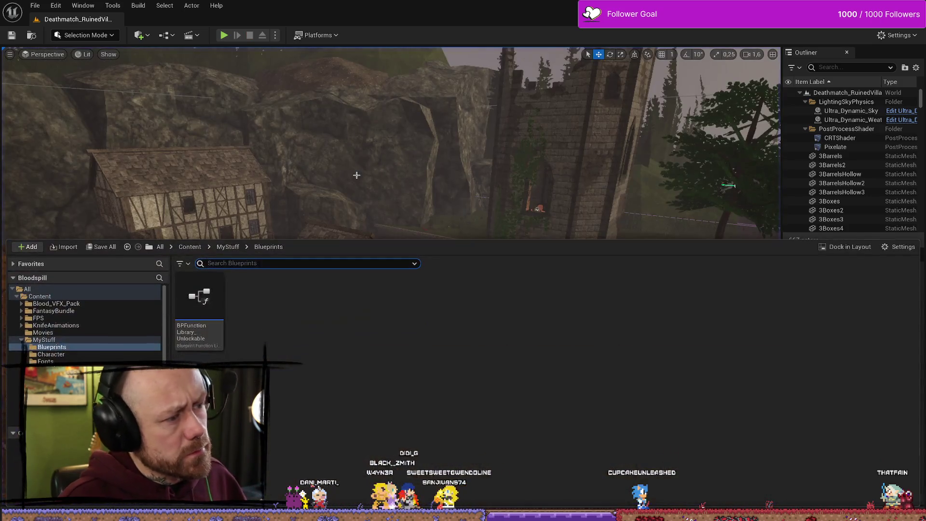
- Replay, cycle the Knife slot, set Charm to empty, stop, and browse the Blueprints folder
click(224, 35)
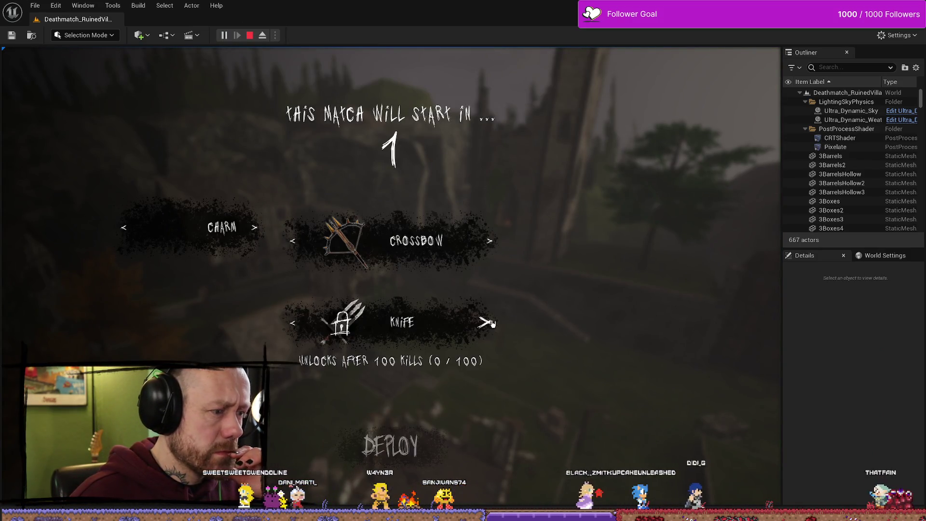
click(490, 323)
click(252, 228)
click(258, 230)
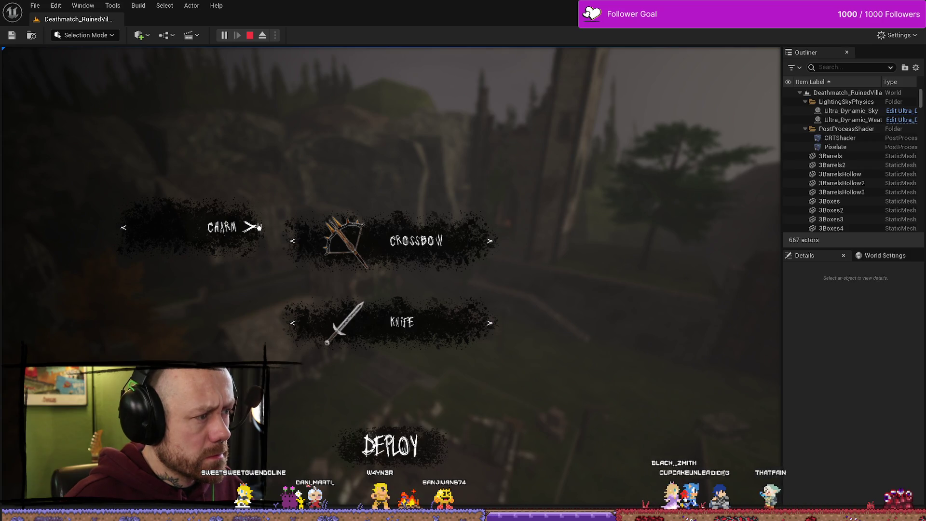
key(Escape)
key(ctrl+space)
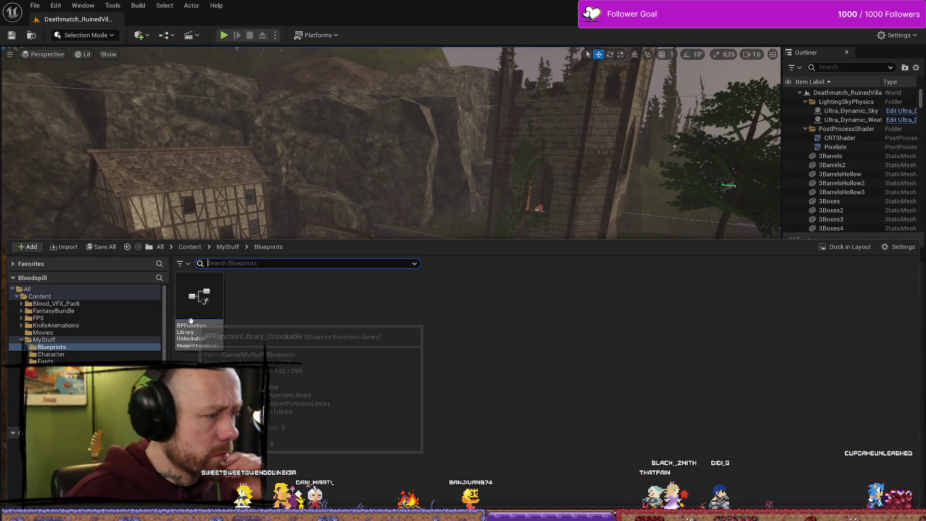
key(alt+Tab)
- Move the Save Stats and player-state nodes up and right in Unlock Charm
mouse_move(674, 337)
mouse_down()
mouse_move(534, 302)
mouse_move(616, 257)
mouse_move(430, 309)
mouse_up()
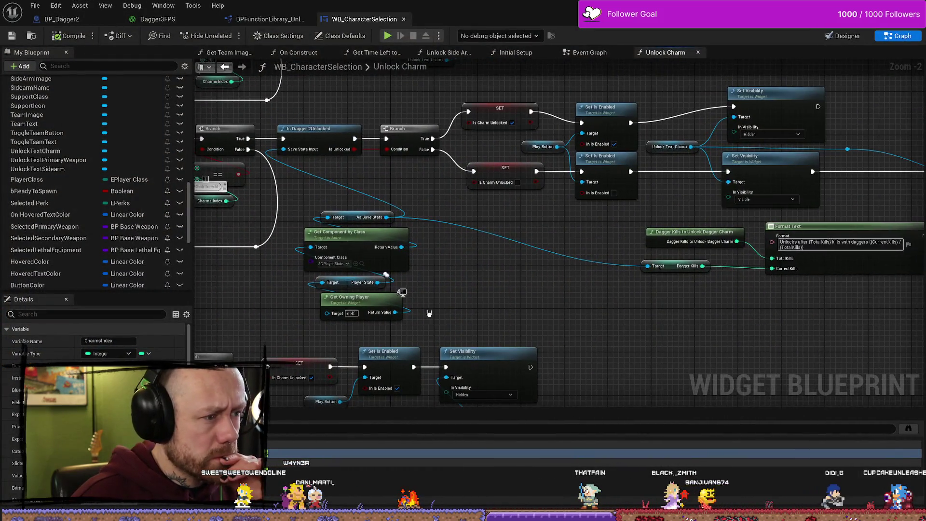
drag(377, 282, 356, 212)
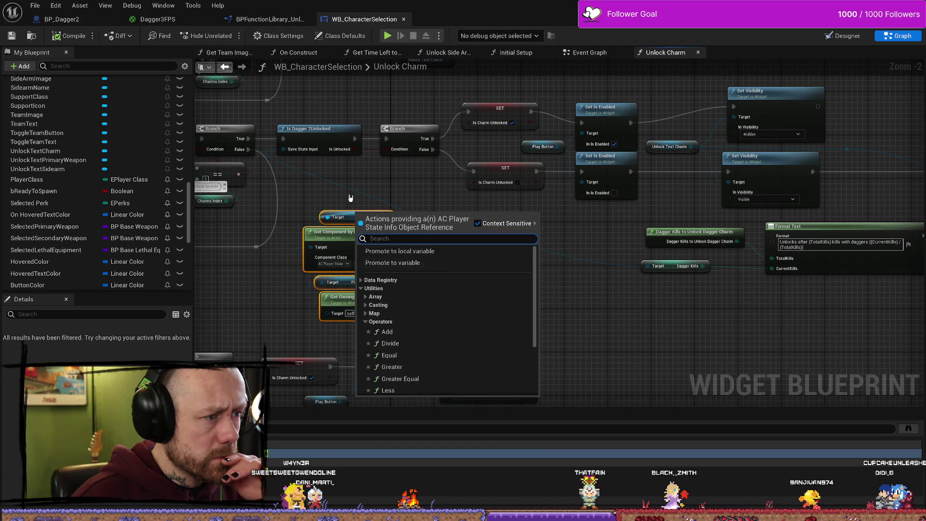
click(369, 306)
mouse_move(364, 329)
mouse_down()
mouse_move(303, 211)
mouse_move(366, 211)
mouse_up()
drag(405, 172, 389, 169)
click(389, 169)
- Connect Set Visibility's exec output to the SetText node and compile the widget
mouse_move(826, 317)
mouse_down()
mouse_move(738, 309)
mouse_move(482, 248)
mouse_move(362, 252)
mouse_move(453, 251)
mouse_move(283, 298)
mouse_up()
mouse_move(508, 165)
mouse_down()
mouse_move(524, 186)
mouse_move(692, 225)
mouse_up()
drag(541, 204, 722, 197)
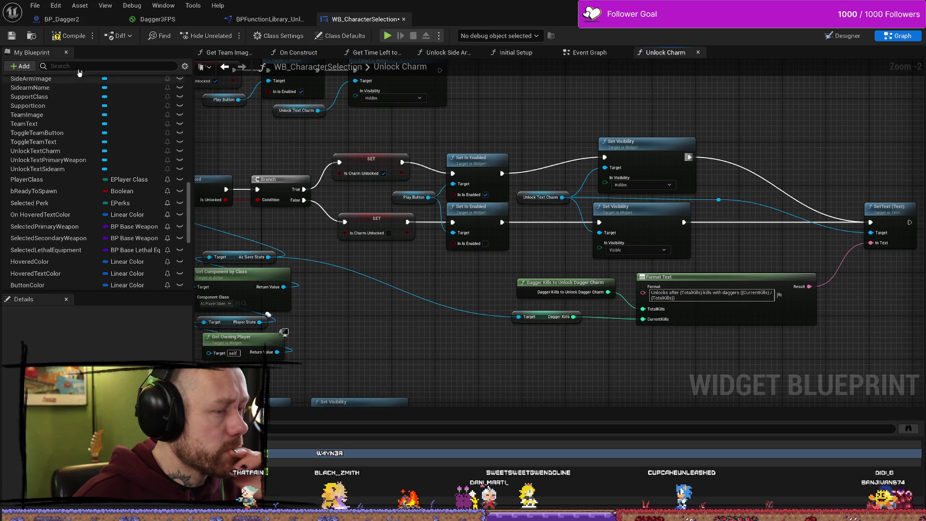
click(66, 41)
scroll(536, 153, down, 2)
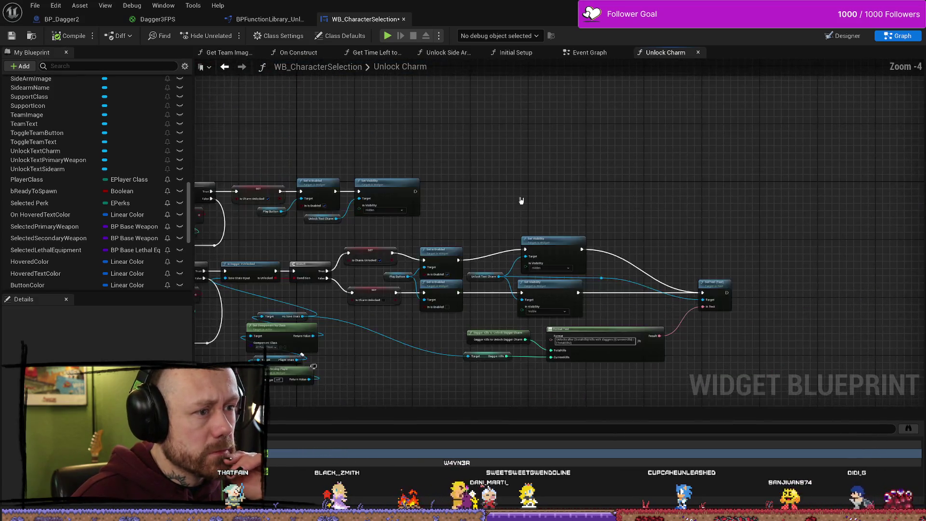
scroll(540, 193, up, 2)
- Review the upper Set Visibility node and unlock-text branch, then switch to the Event Graph
click(579, 177)
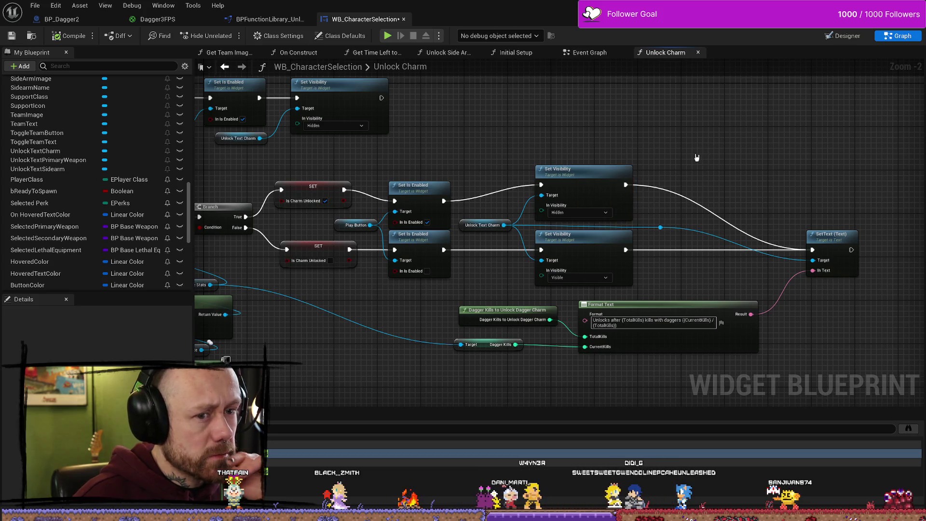
mouse_move(501, 141)
mouse_down()
mouse_move(424, 138)
mouse_move(600, 141)
mouse_move(586, 173)
mouse_move(527, 133)
mouse_up()
scroll(528, 137, down, 1)
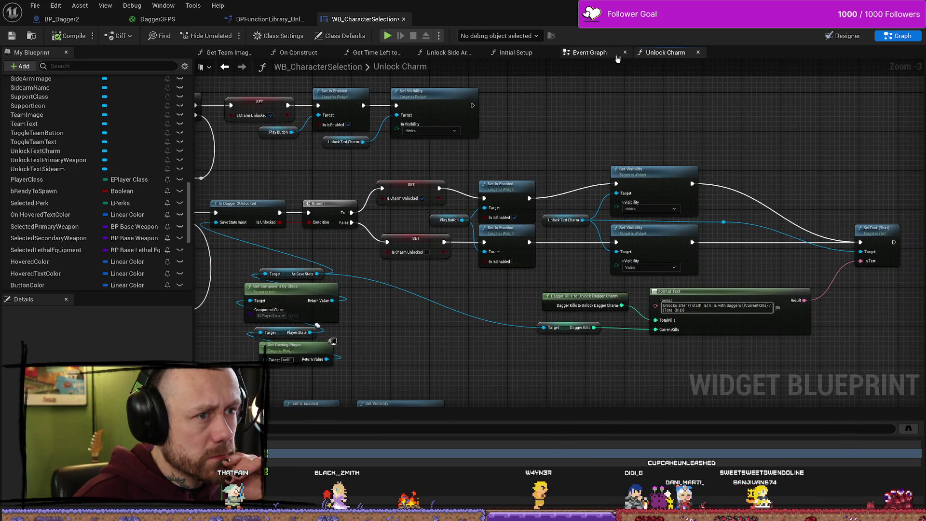
click(590, 52)
scroll(555, 154, down, 2)
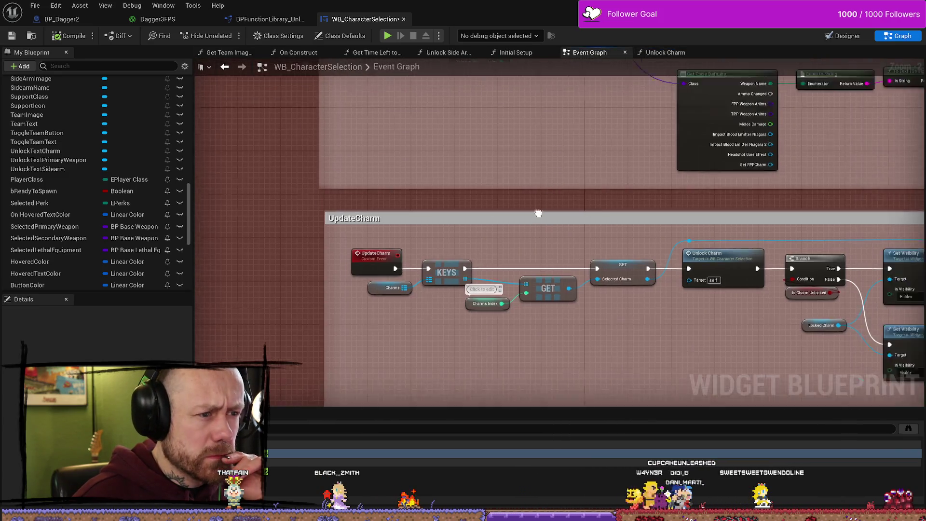
- Compare Unlock Charm with Unlock Side Arms, save the widget, and check the Designer view
scroll(542, 177, up, 1)
double_click(543, 177)
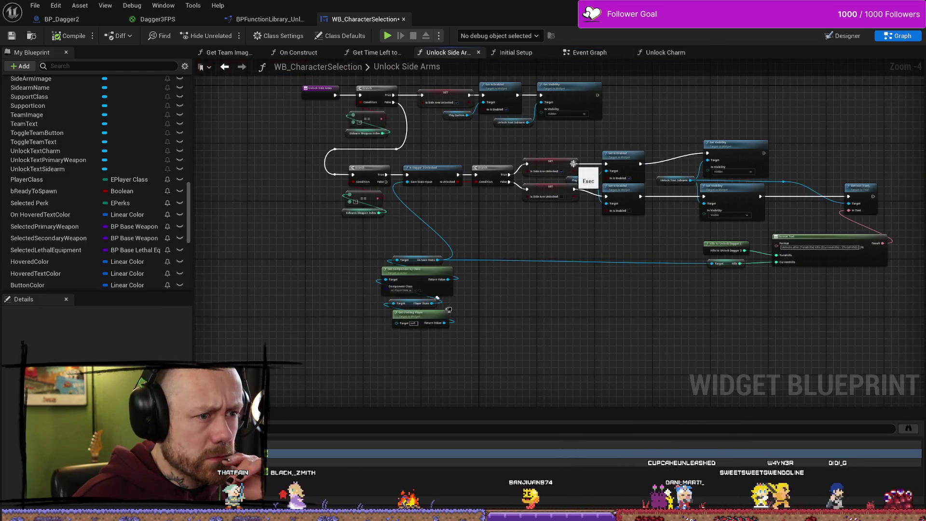
scroll(599, 141, up, 2)
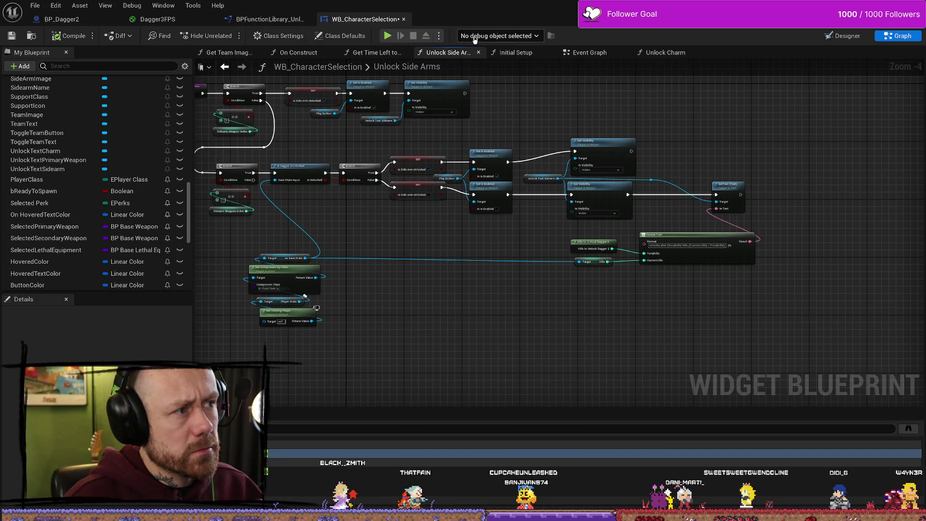
drag(636, 54, 518, 57)
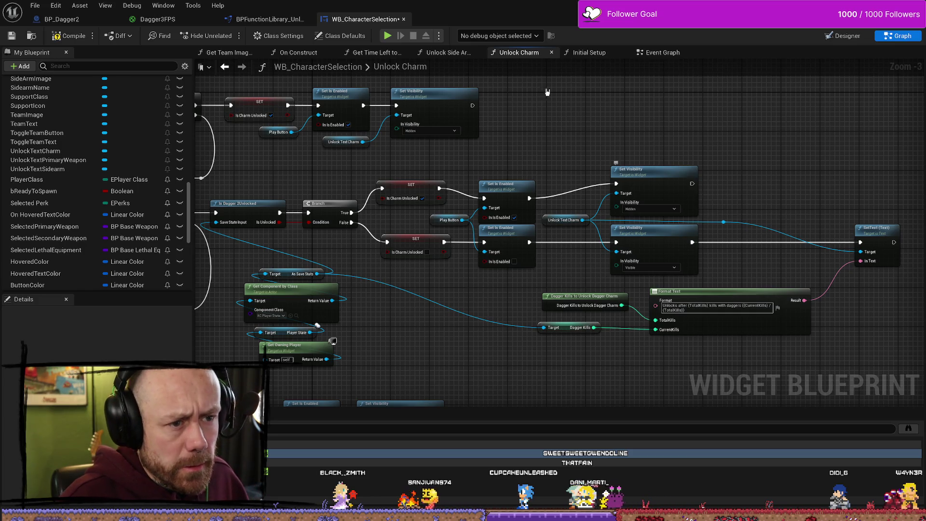
click(12, 36)
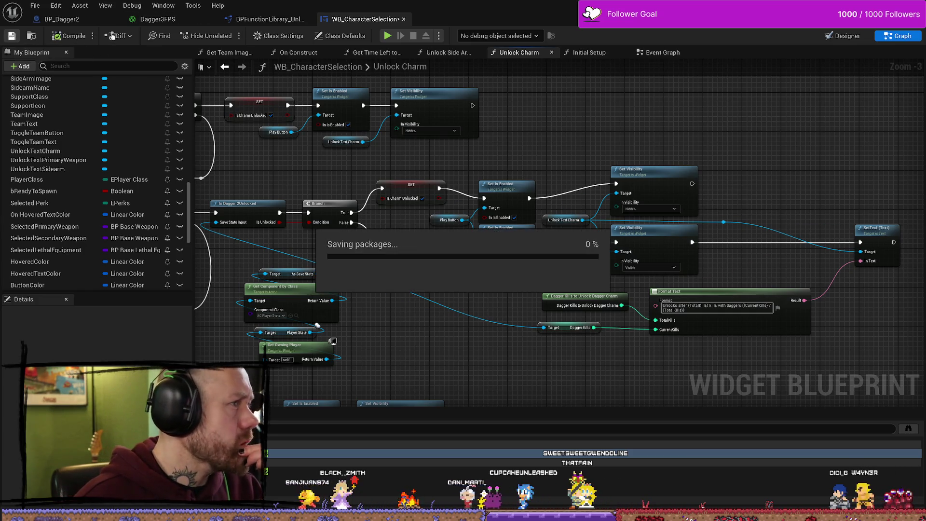
click(848, 38)
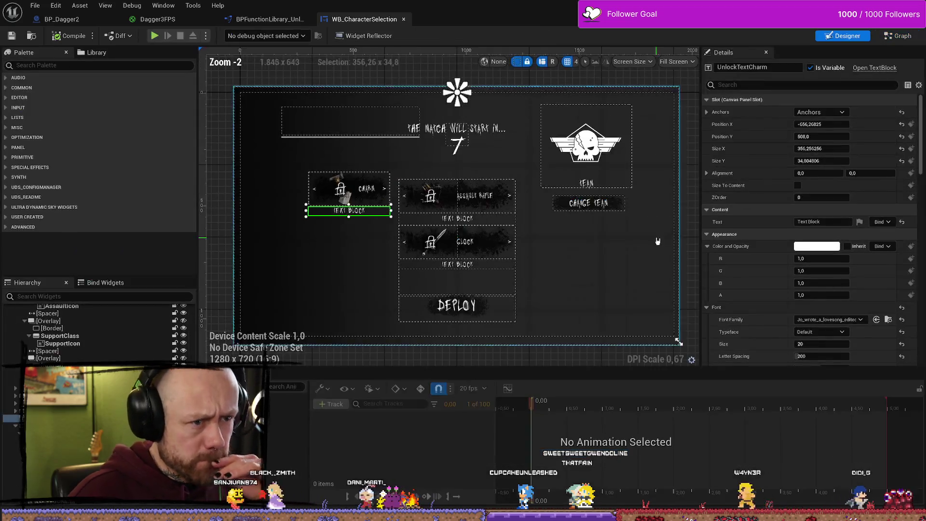
key(ctrl+shift+g)
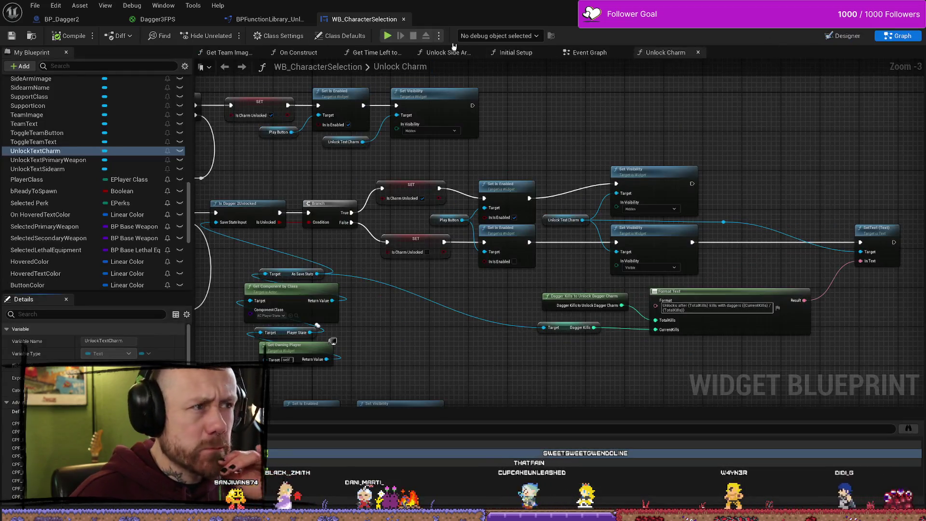
- Wire UpdateCharm's Set Visibility exec into the Values node and start a play-in-editor test
click(591, 52)
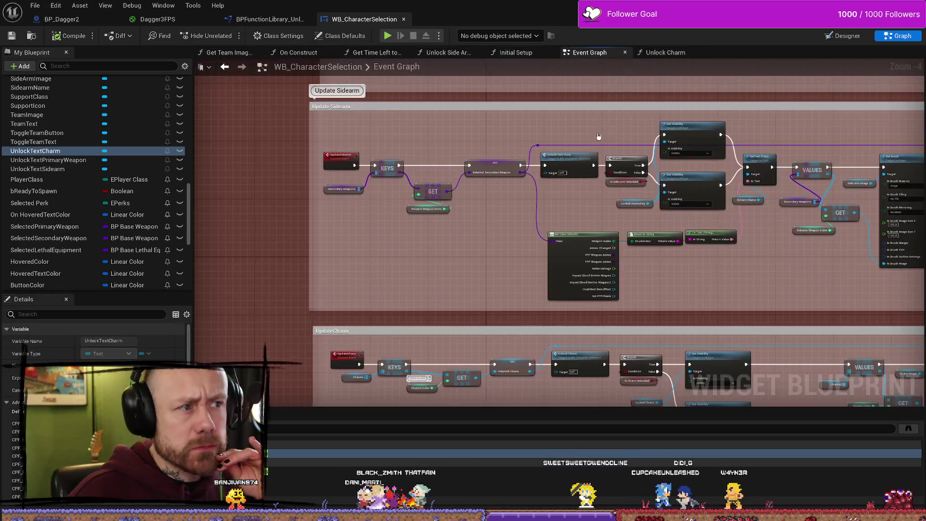
drag(583, 224, 487, 185)
drag(686, 240, 626, 215)
mouse_move(595, 311)
mouse_down()
mouse_move(563, 301)
mouse_move(630, 252)
mouse_up()
drag(659, 249, 664, 248)
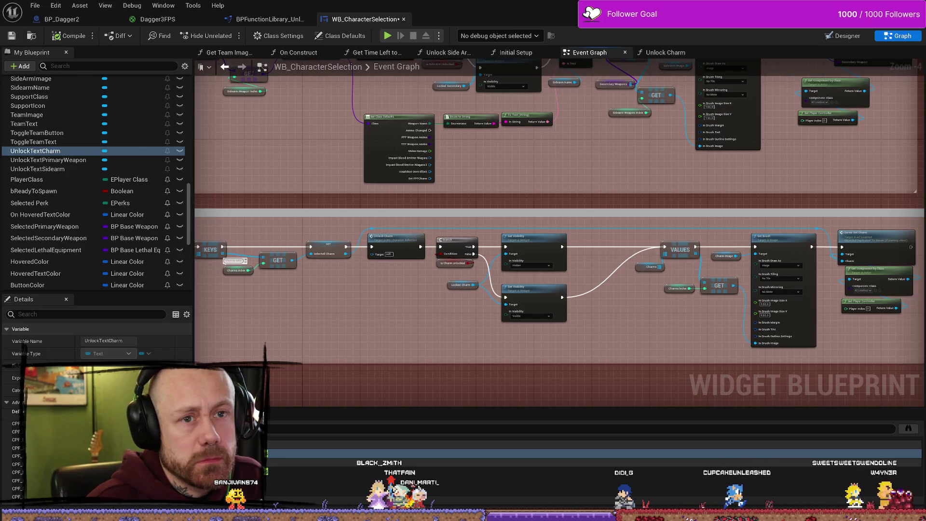
key(alt+Tab)
key(alt+p)
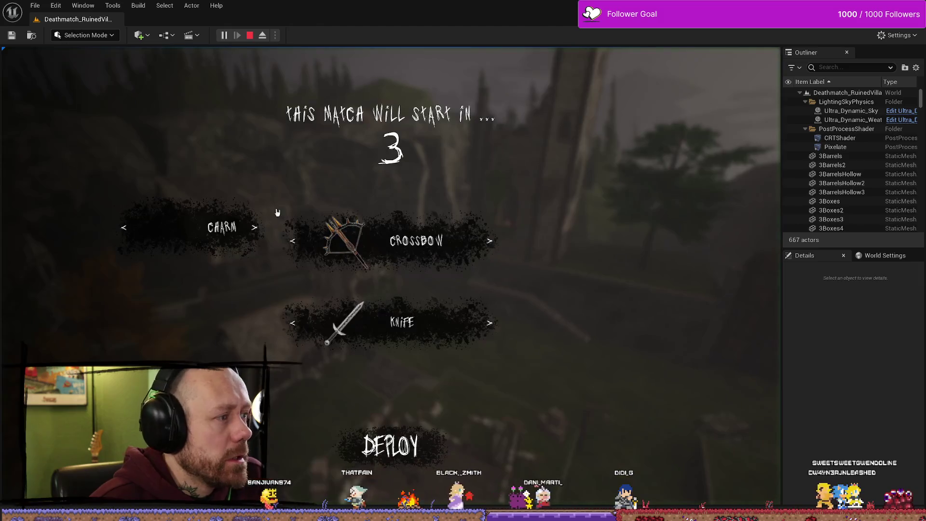
- Put the Charm slot on the locked item and cycle the Knife slot back to the knife
click(251, 228)
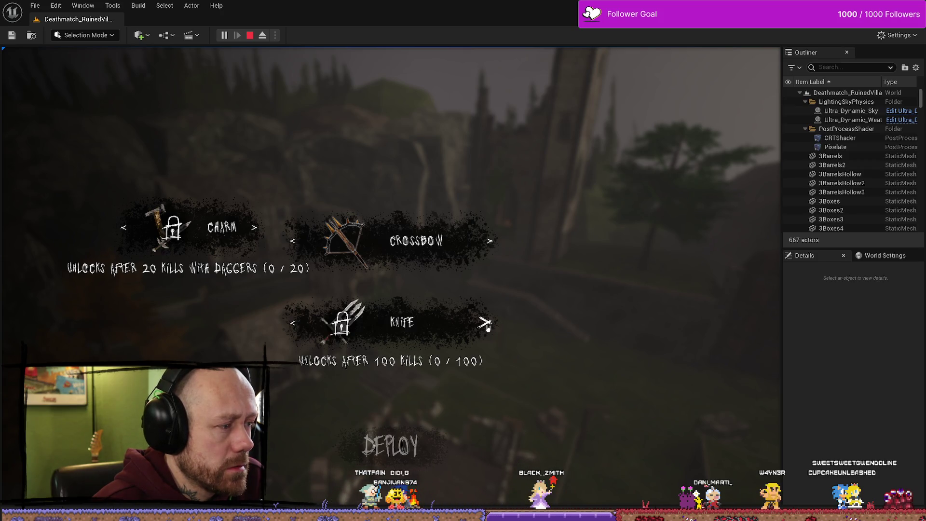
click(488, 327)
click(487, 327)
click(487, 327)
click(487, 327)
click(487, 327)
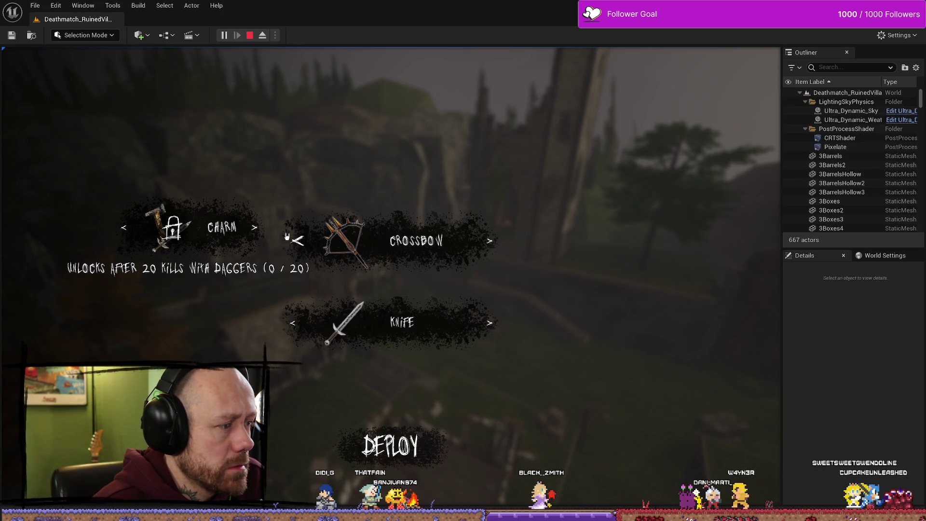
- Cycle the Charm slot through its items, an empty choice, and back to the locked item
click(251, 229)
click(252, 229)
click(252, 229)
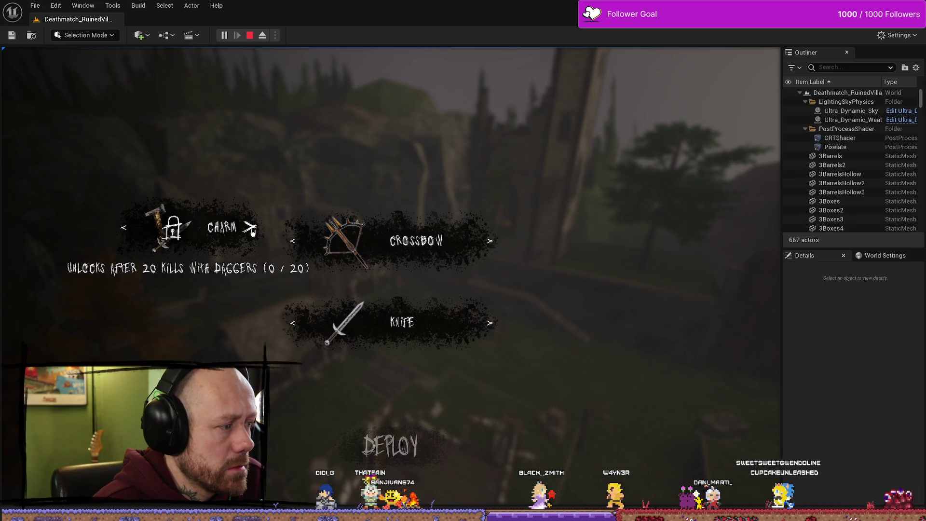
click(250, 228)
click(251, 229)
click(252, 229)
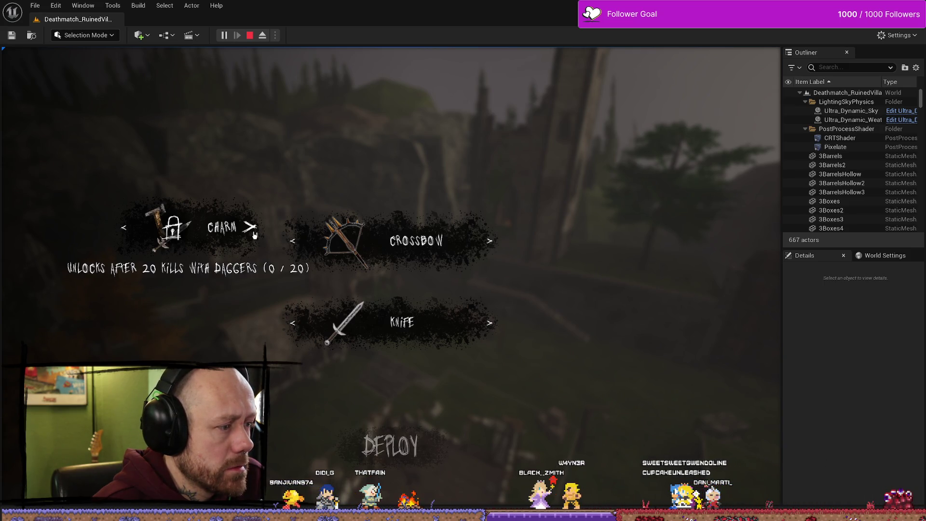
click(252, 230)
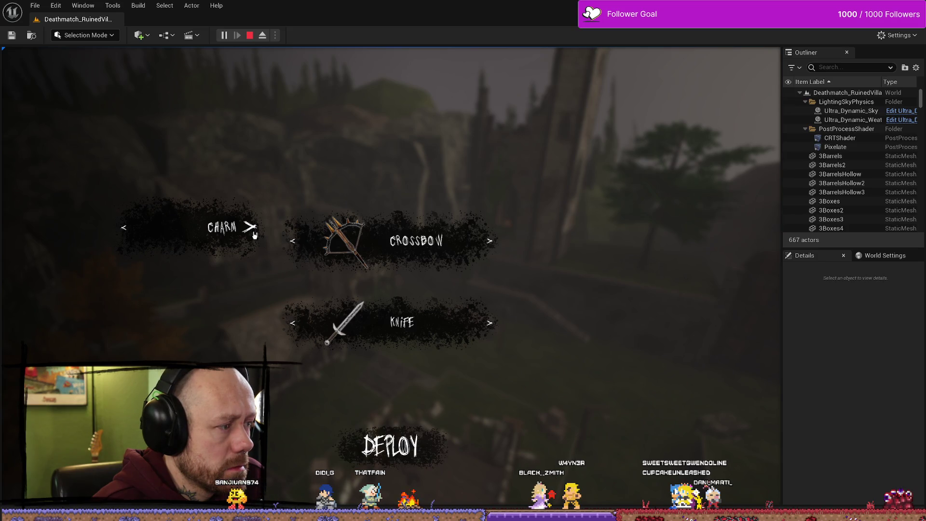
click(252, 230)
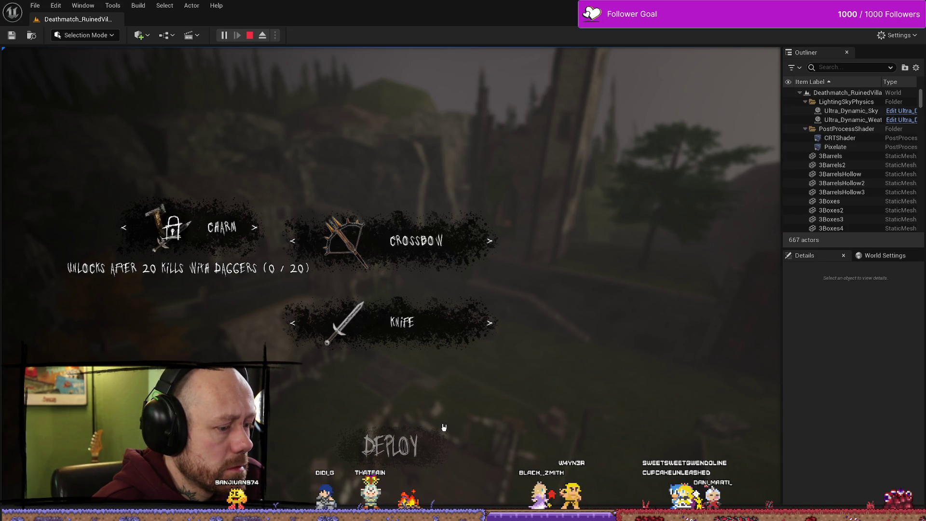
- Switch the Charm slot to the hatchet, empty, then the locked item, and stop the test
click(129, 229)
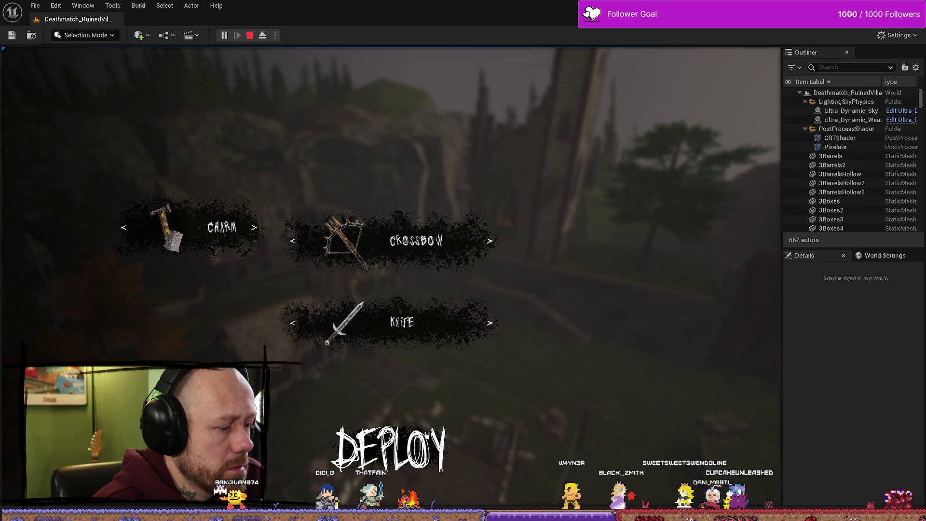
click(129, 229)
click(252, 227)
click(252, 228)
click(252, 228)
click(252, 228)
click(252, 228)
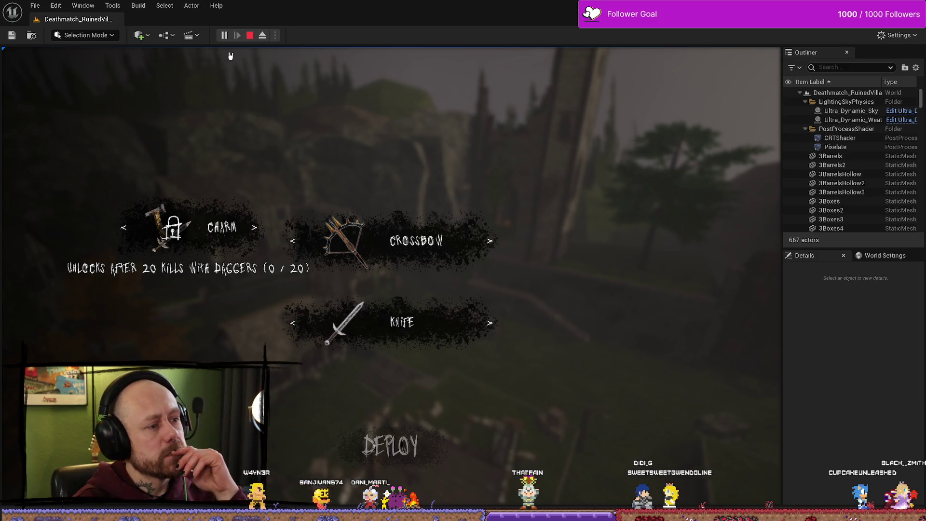
click(250, 35)
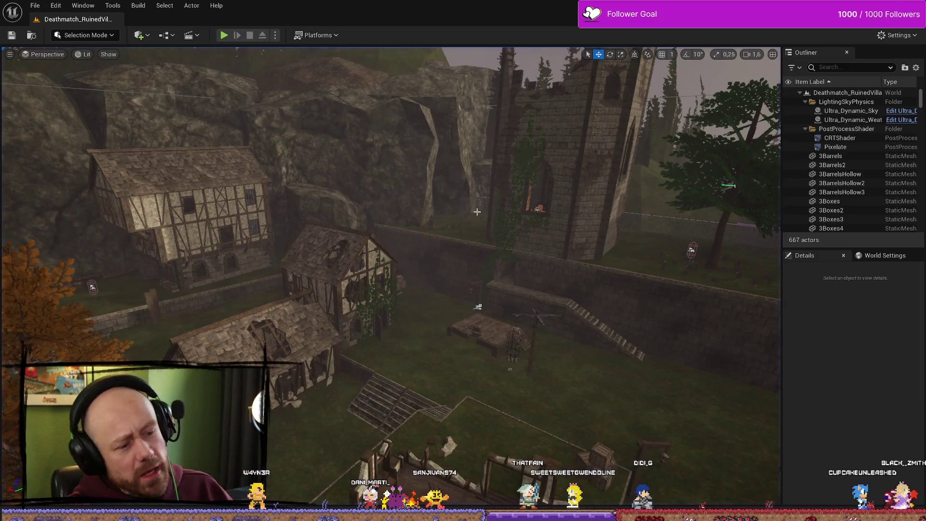
- Search the whole Content folder for 'statein' and open AC_PlayerStateInfo
key(ctrl+space)
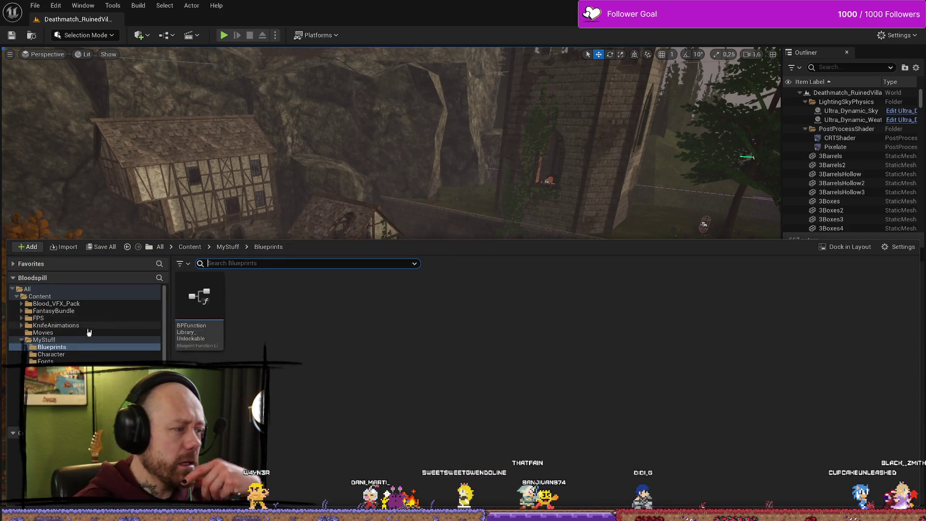
click(37, 341)
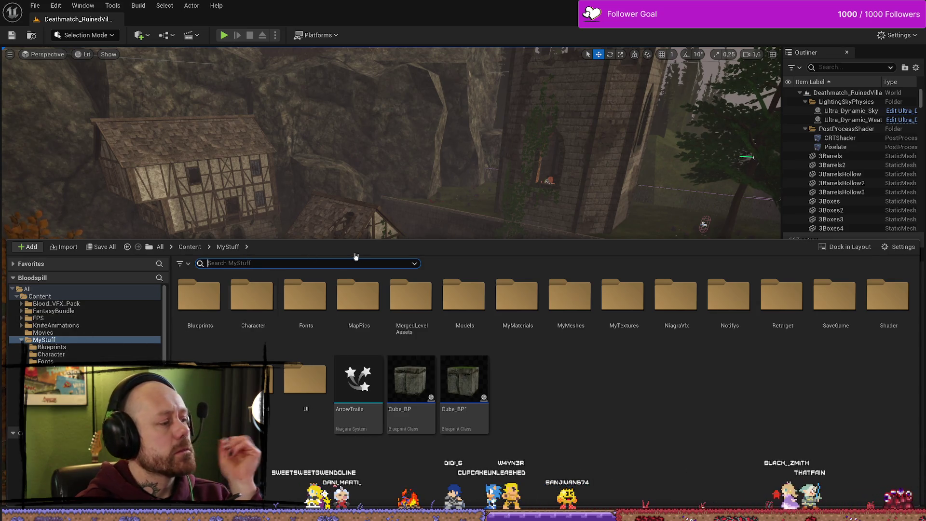
text(play in)
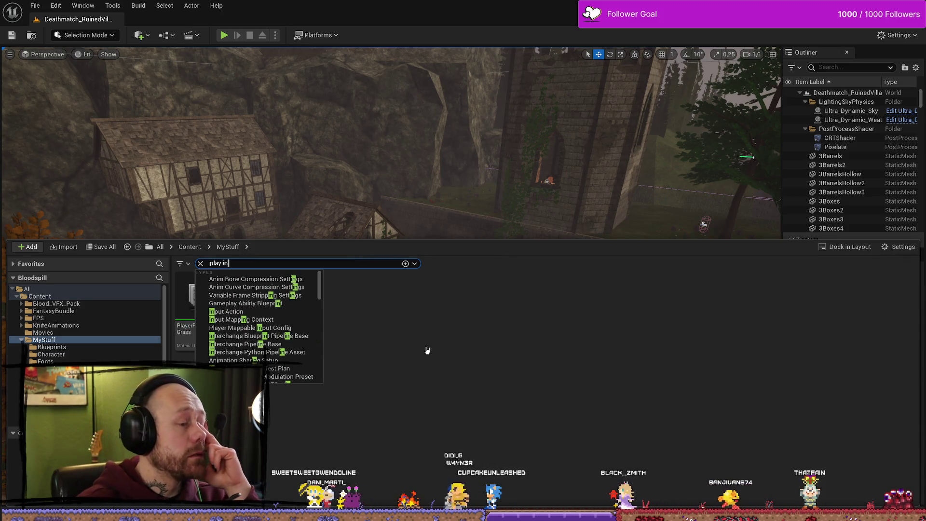
key(BackSpace)
key(BackSpace)
key(BackSpace)
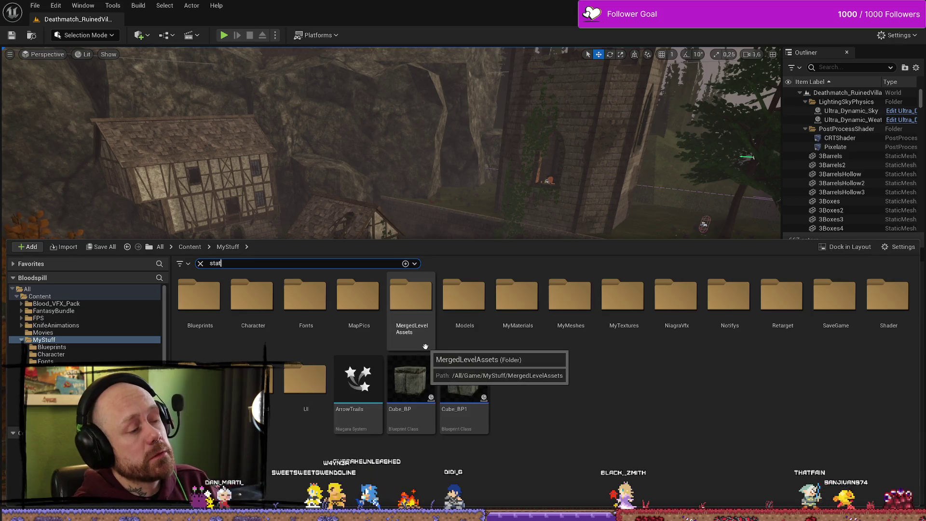
text(stat in)
key(BackSpace)
key(BackSpace)
key(BackSpace)
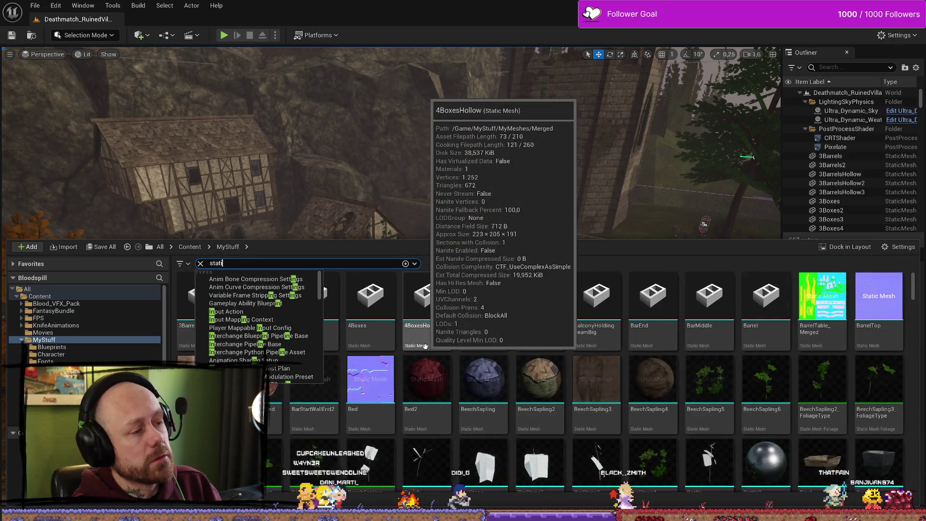
text(in)
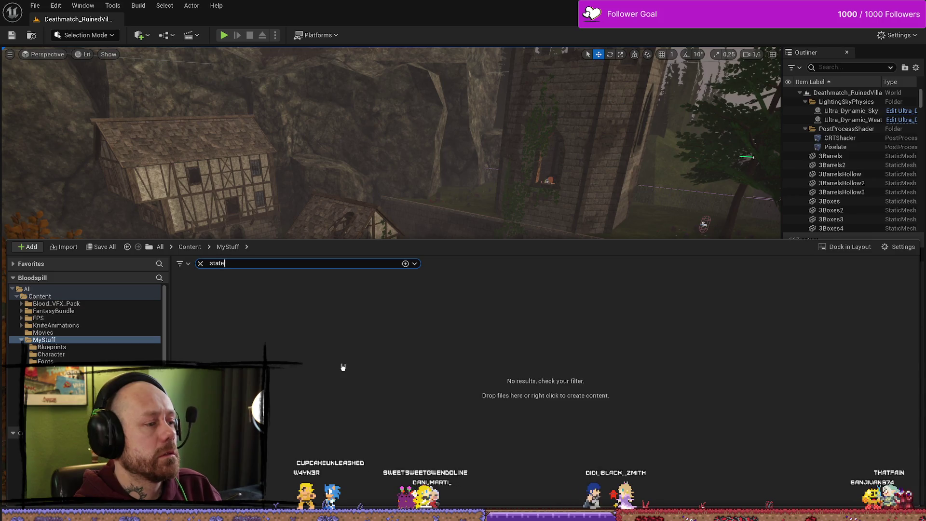
text(tein)
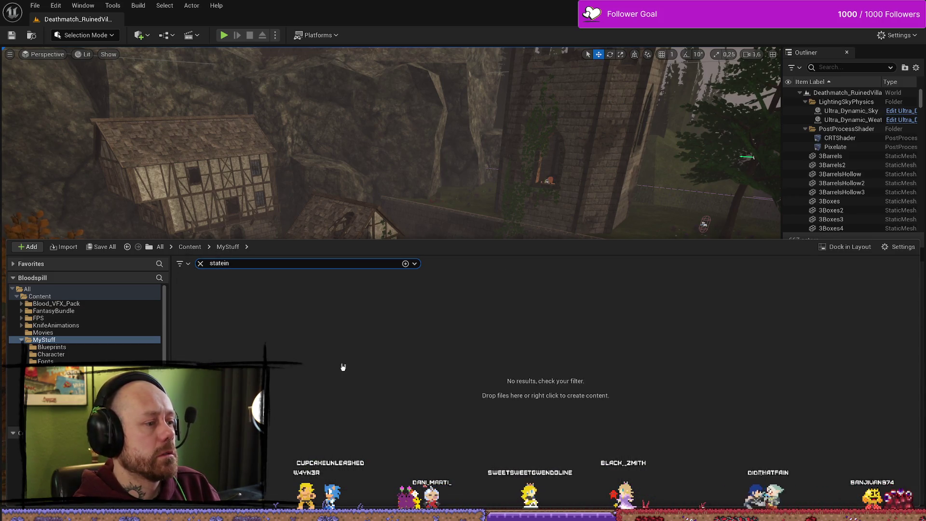
click(89, 299)
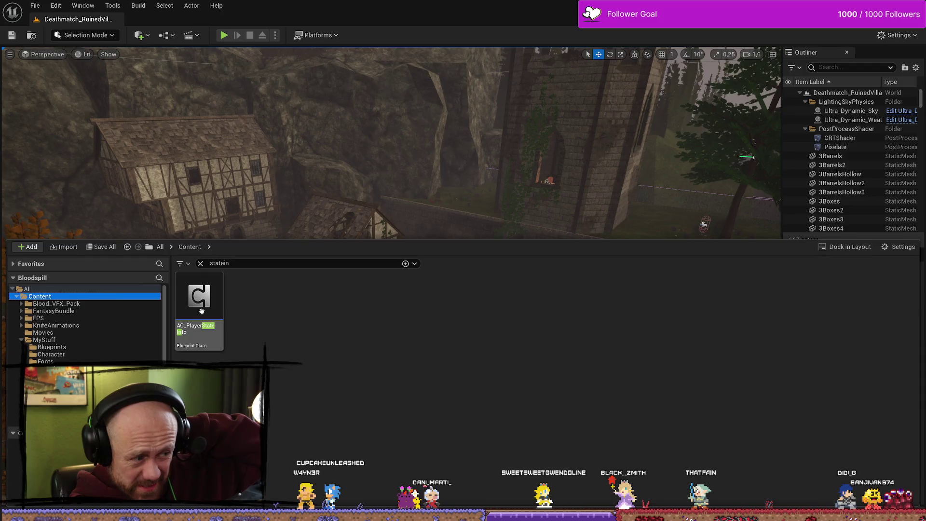
double_click(201, 310)
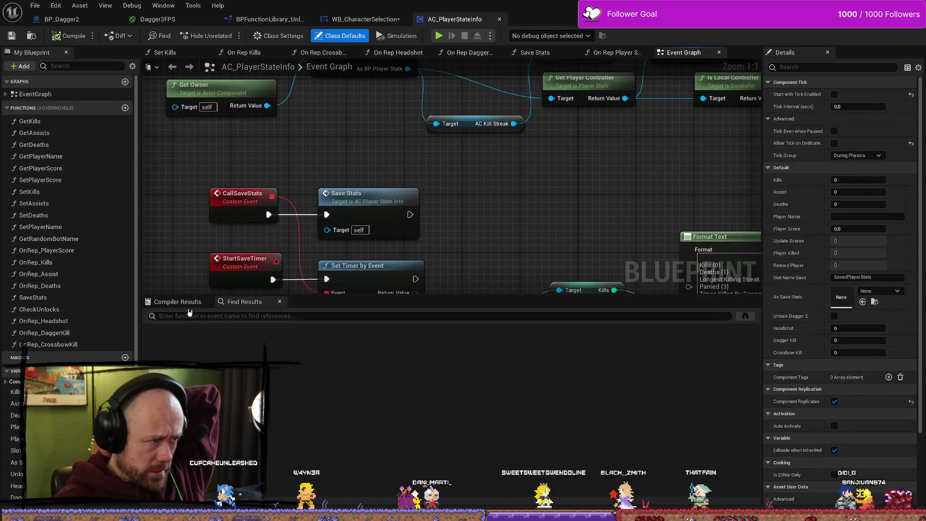
- Open On Rep Kills and inspect its kill-counting, Is Dagger 2Unlocked and SET nodes
double_click(72, 262)
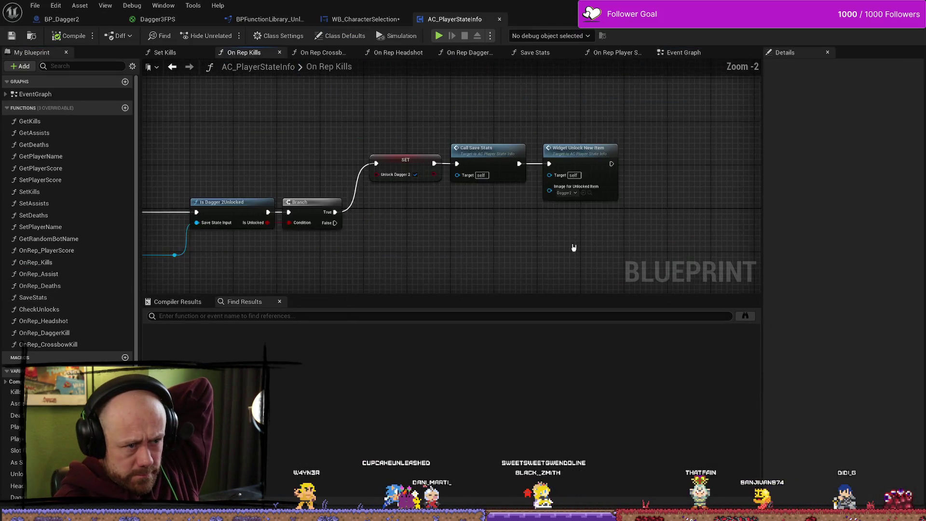
scroll(574, 248, down, 2)
scroll(575, 213, up, 4)
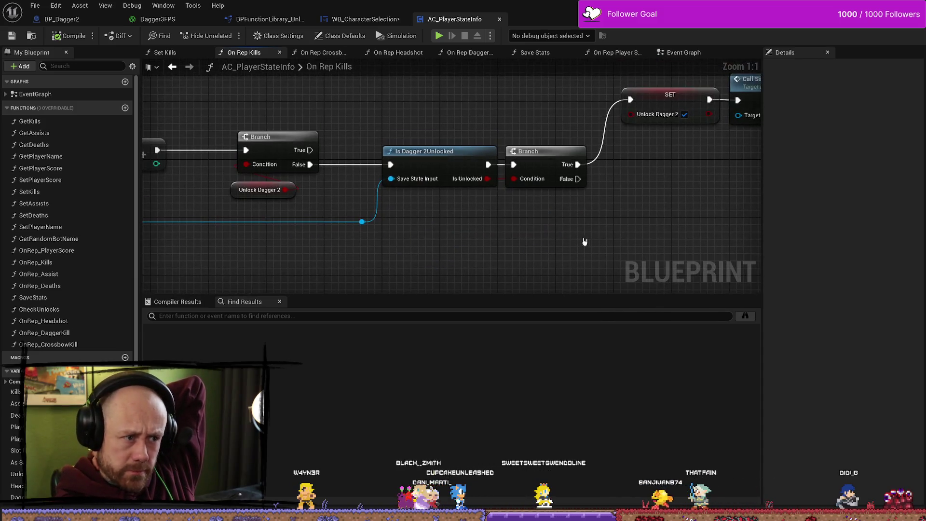
scroll(428, 129, down, 2)
drag(376, 237, 579, 238)
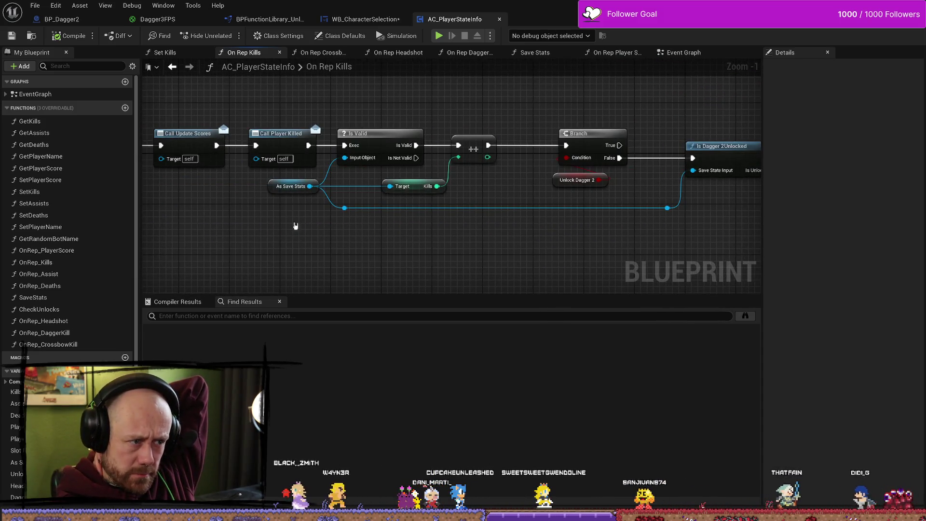
mouse_move(519, 224)
mouse_down()
mouse_move(527, 213)
mouse_move(633, 232)
mouse_move(610, 243)
mouse_up()
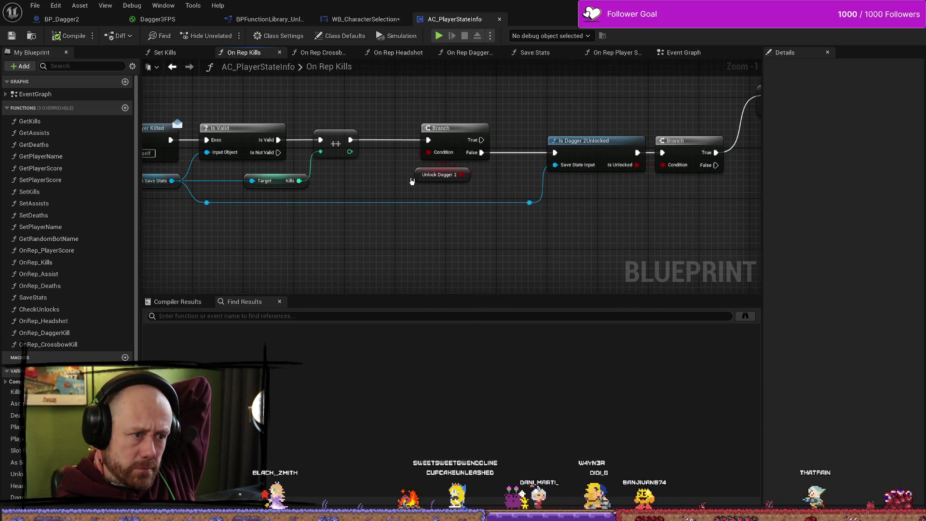
mouse_move(403, 185)
mouse_down()
mouse_move(424, 185)
mouse_move(393, 190)
mouse_move(459, 192)
mouse_up()
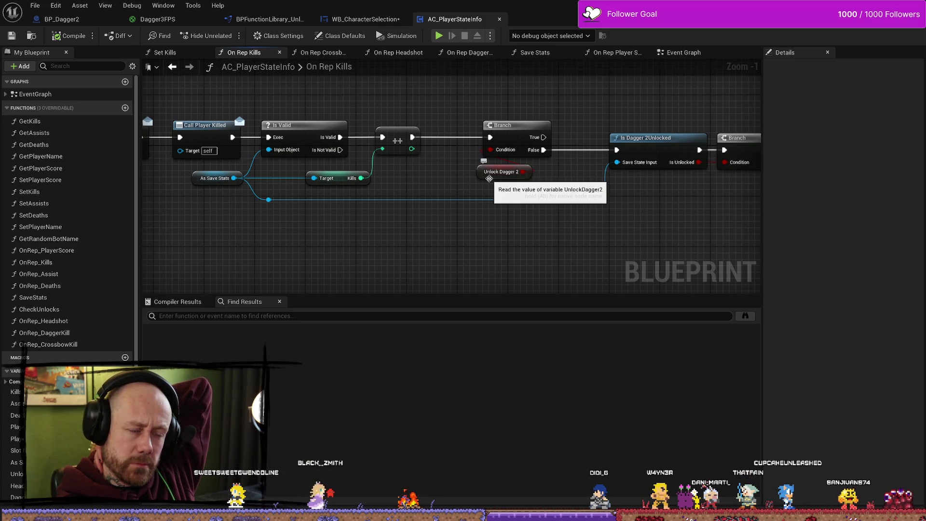
mouse_move(489, 178)
mouse_down()
mouse_move(469, 186)
mouse_move(536, 202)
mouse_up()
- Zoom around the unlock widget nodes, then open BPFunctionLibrary_Unlockable
scroll(469, 186, down, 2)
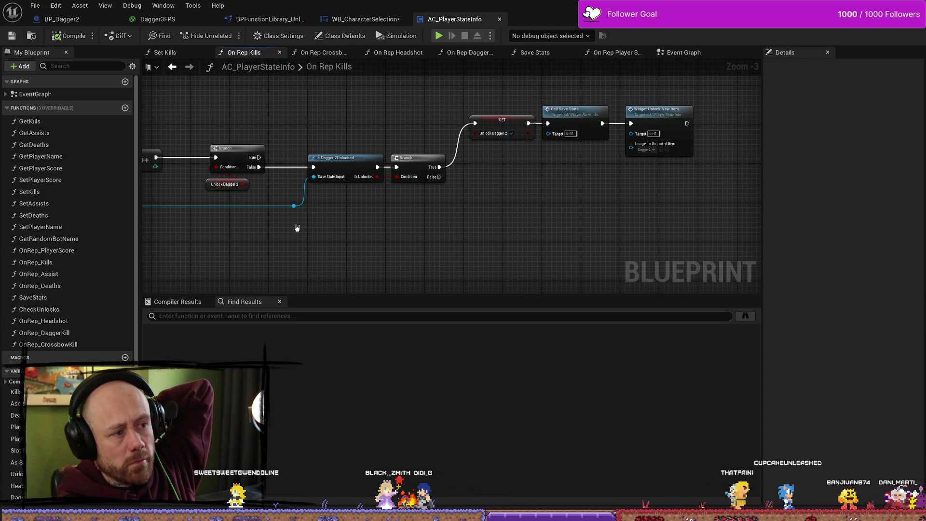
scroll(550, 224, down, 1)
scroll(519, 227, up, 1)
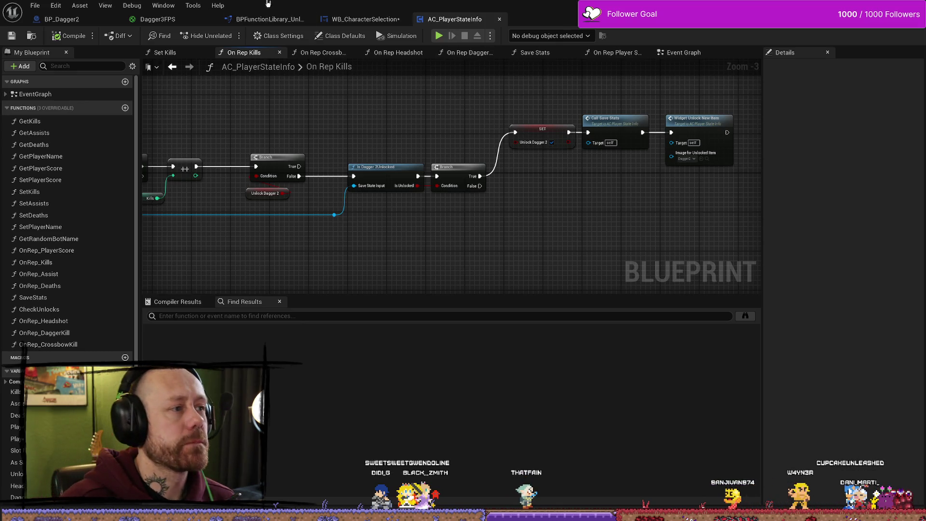
click(277, 21)
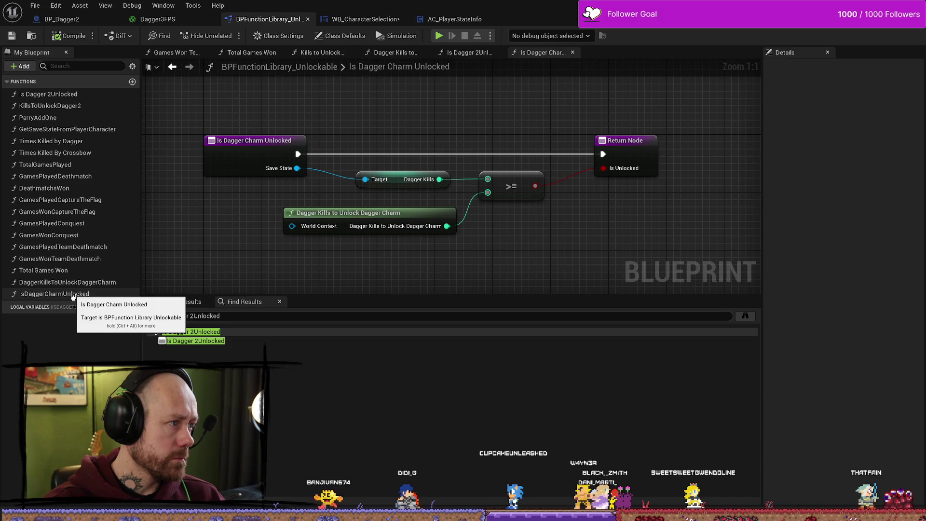
- Compare the Is Dagger 2Unlocked, Kills to Unlock Dagger 2 and Is Dagger Charm Unlocked functions
double_click(48, 94)
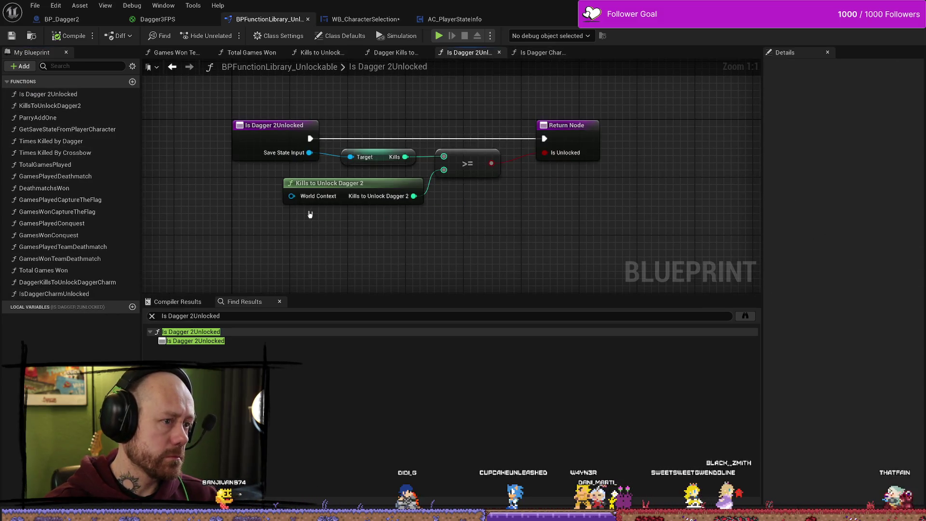
double_click(70, 106)
double_click(48, 94)
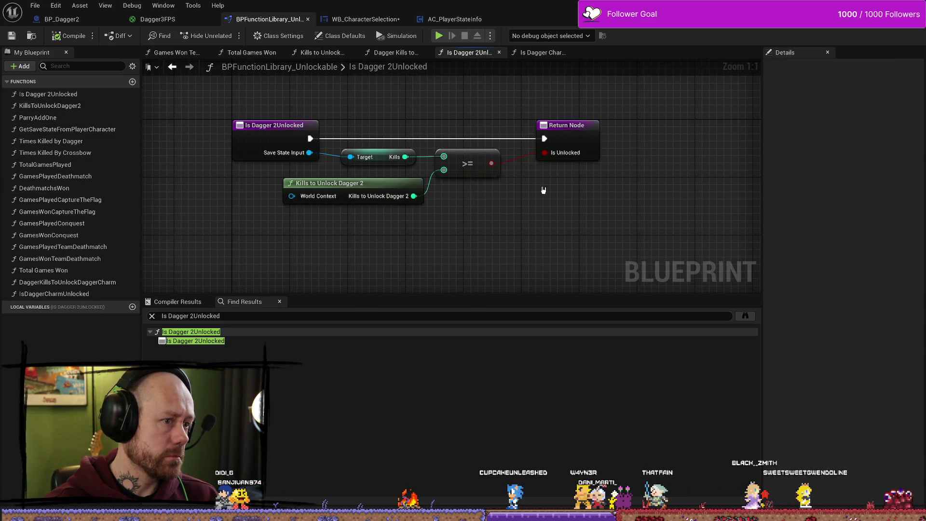
double_click(54, 294)
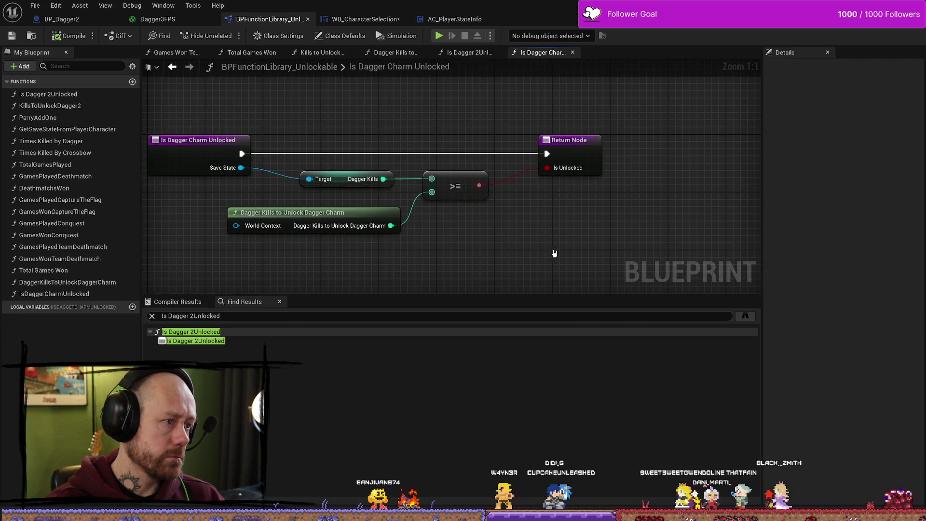
- Shift the Dagger Charm Return Node slightly right, then return to AC_PlayerStateInfo
scroll(555, 253, down, 3)
mouse_move(539, 147)
mouse_down()
mouse_move(622, 144)
mouse_move(544, 143)
mouse_up()
click(248, 141)
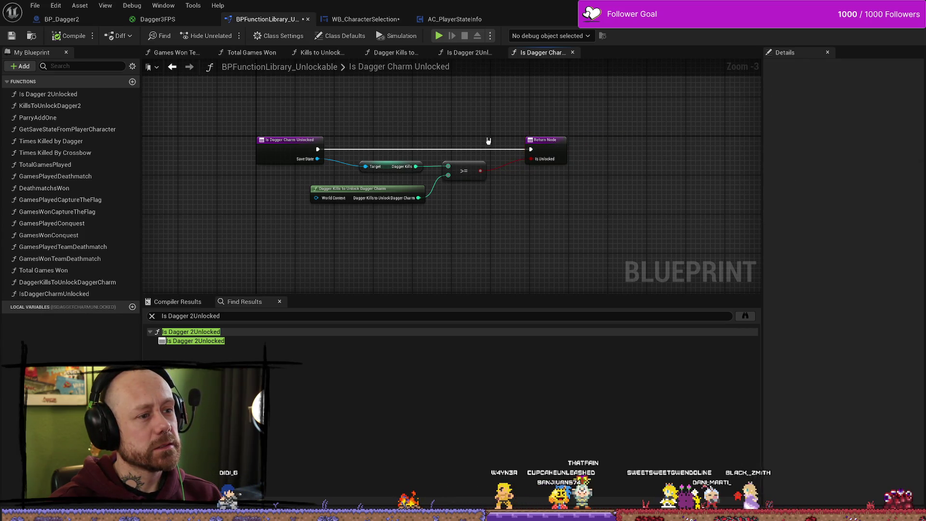
click(459, 141)
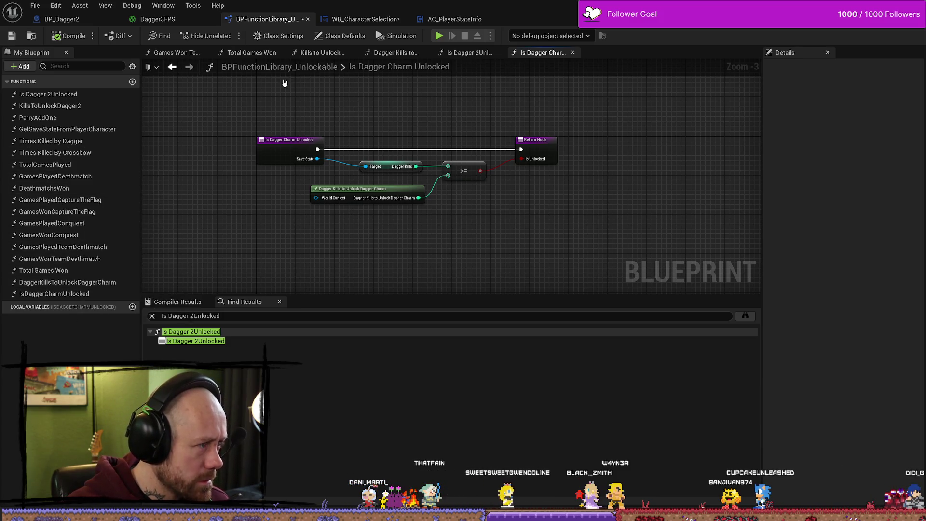
click(454, 19)
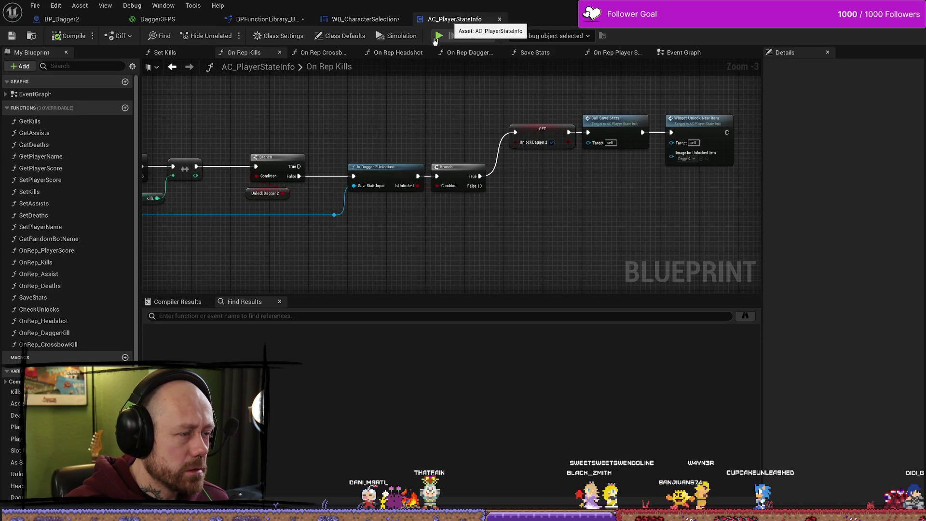
- Open On Rep Dagger Kill, close Save Stats, and place the On Rep Kills tab after On Rep Headshot
scroll(82, 221, down, 5)
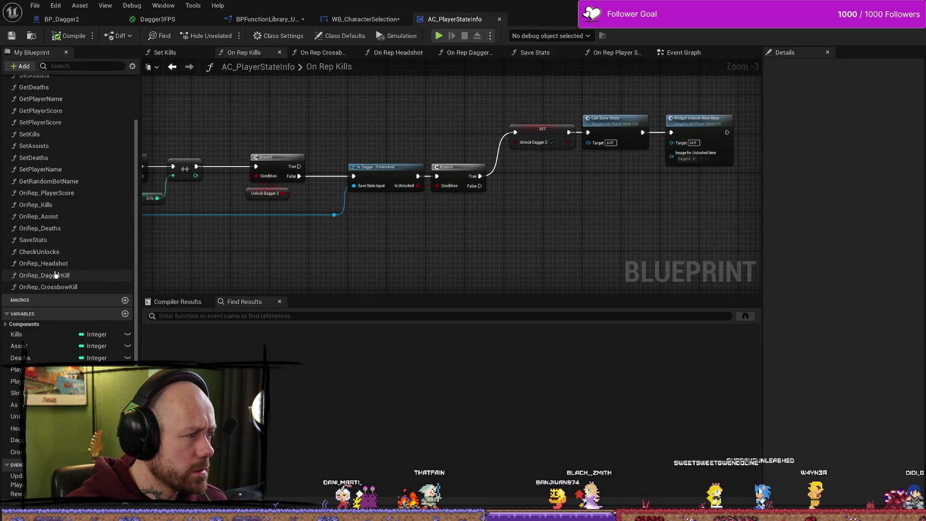
double_click(67, 275)
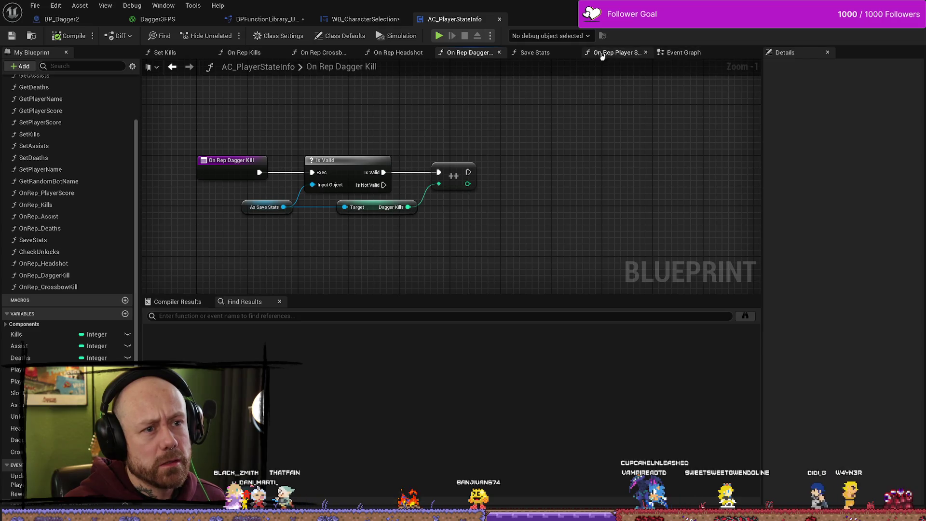
click(573, 53)
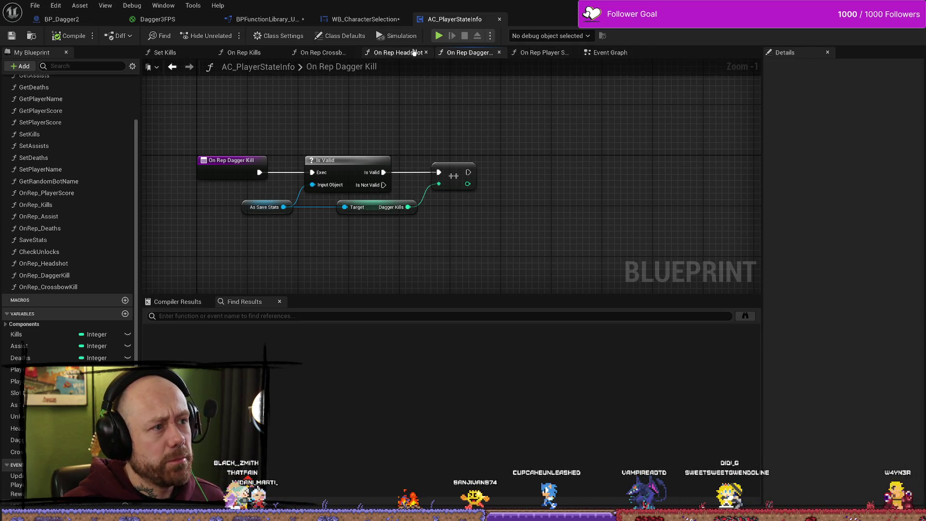
click(242, 54)
drag(242, 54, 391, 53)
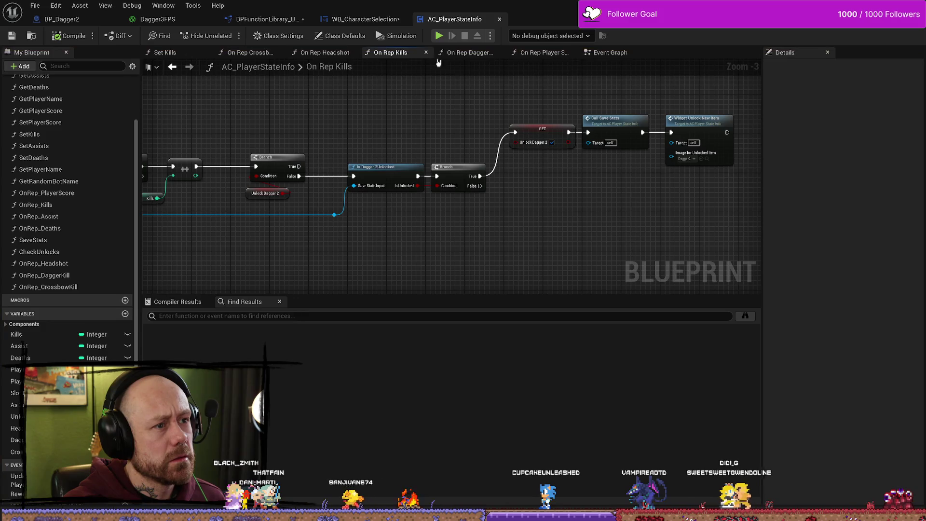
scroll(473, 145, down, 1)
- Review the SET, Call Save Stats and unlock widget chain in On Rep Kills
mouse_move(600, 125)
mouse_down()
mouse_move(409, 234)
mouse_move(302, 258)
mouse_up()
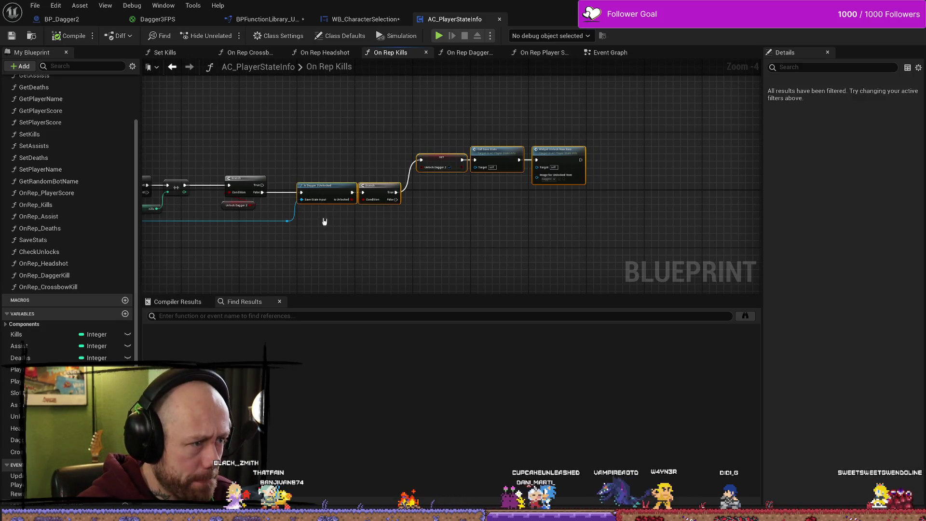
scroll(354, 231, up, 2)
drag(387, 226, 446, 207)
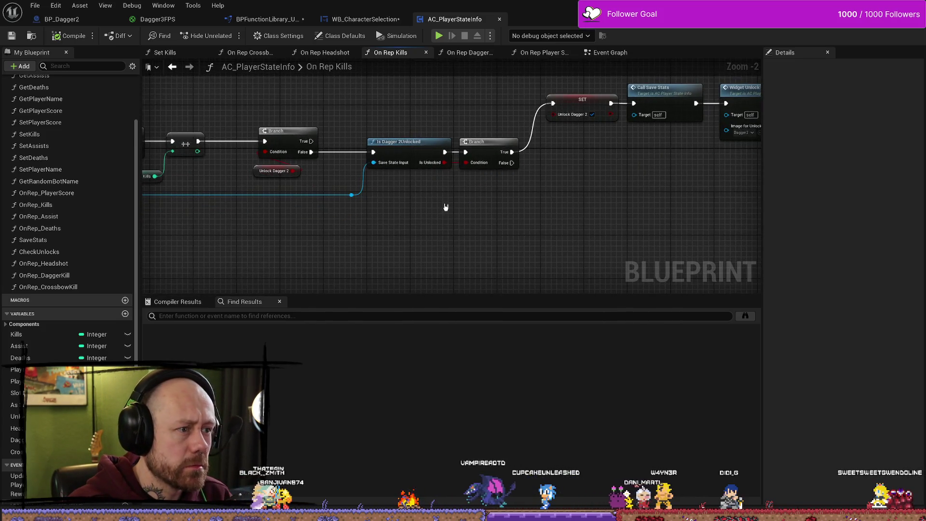
scroll(470, 205, down, 2)
mouse_move(698, 114)
mouse_down()
mouse_move(402, 251)
mouse_move(316, 247)
mouse_up()
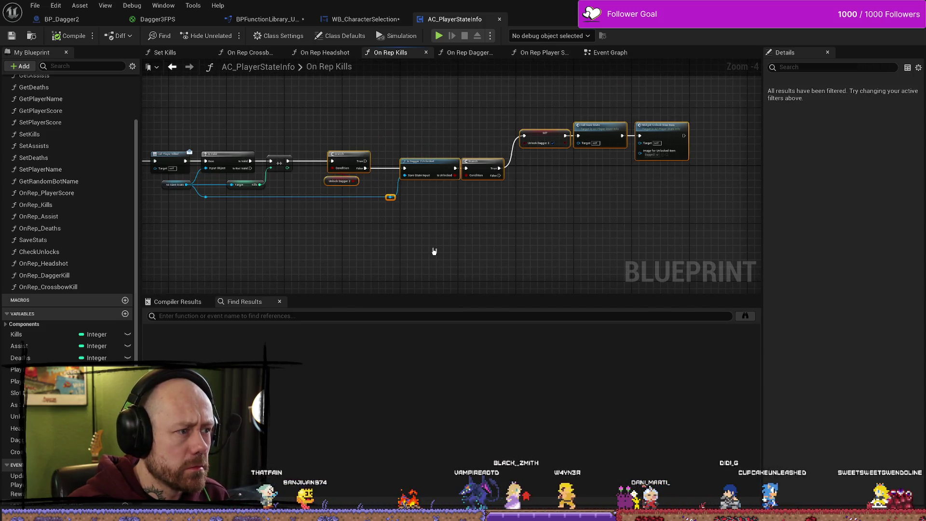
click(450, 248)
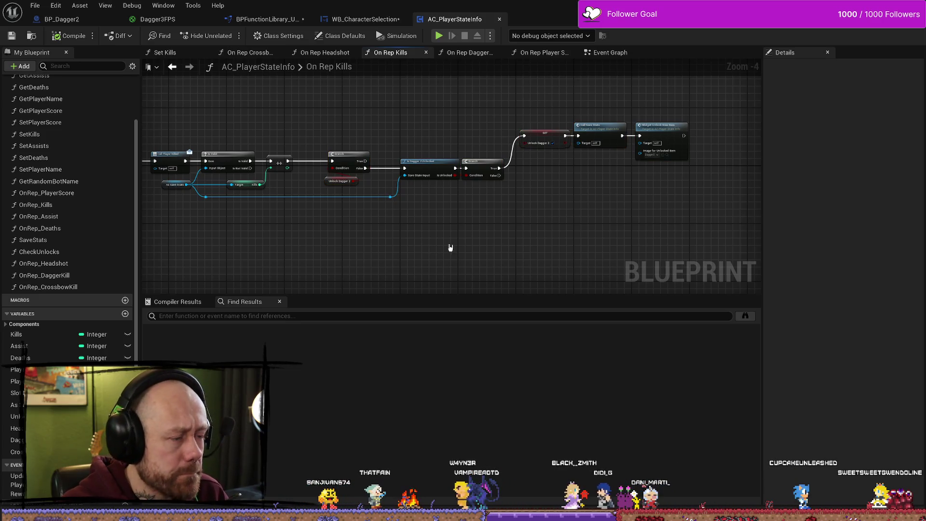
- Compare the On Rep Dagger Kill and On Rep Kills graphs, then add a new Boolean variable
click(406, 53)
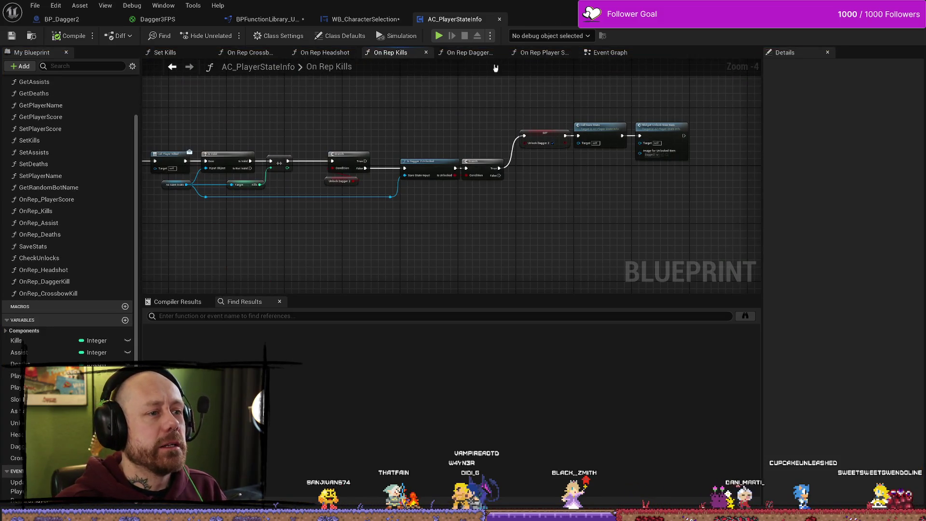
click(470, 53)
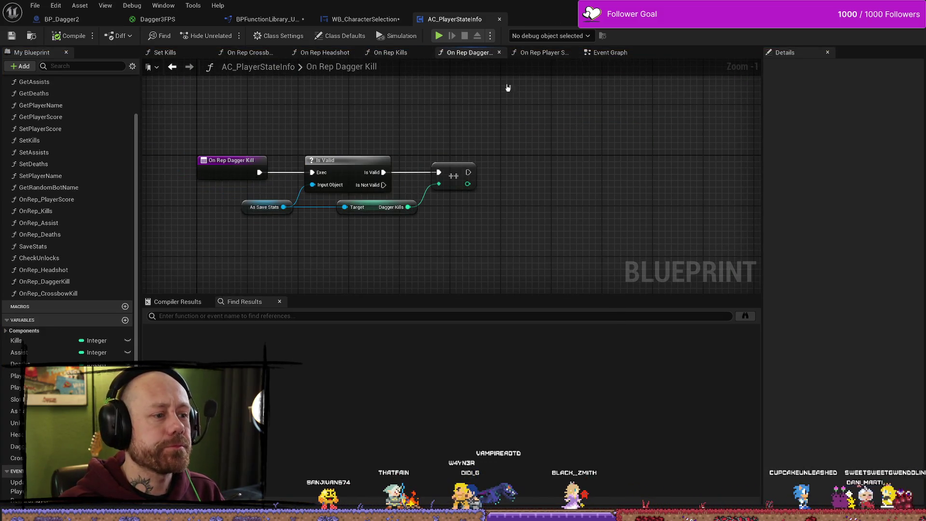
click(403, 52)
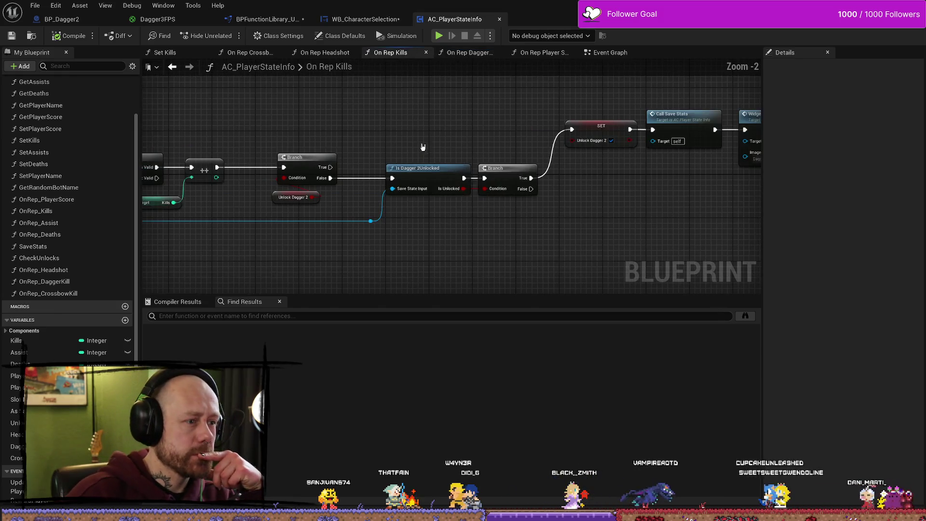
scroll(426, 150, down, 1)
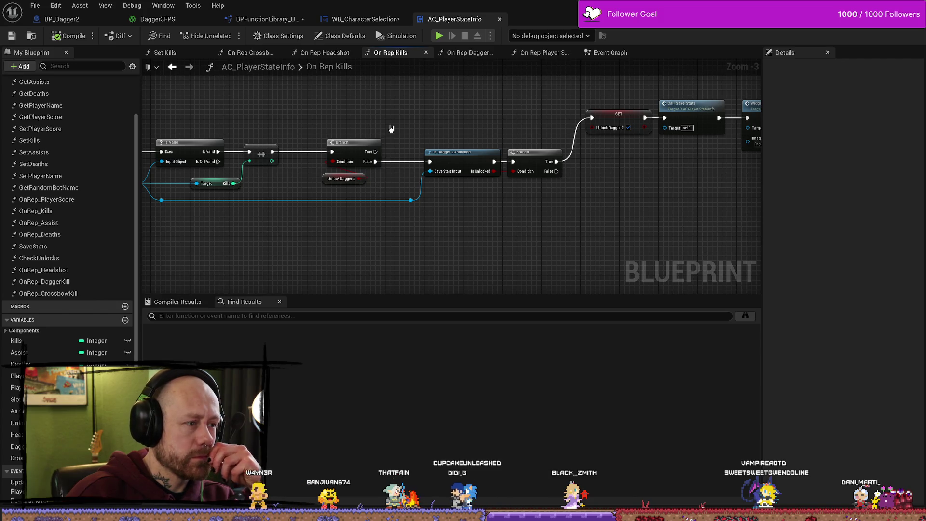
click(126, 321)
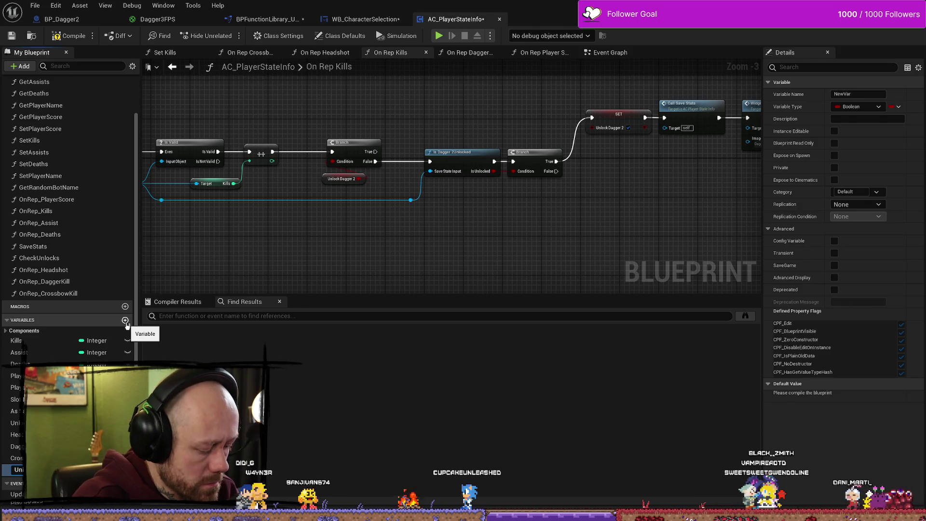
- Name the variable UnlockDaggerChar and add a Branch on its getter in On Rep Dagger Kill
key(Return)
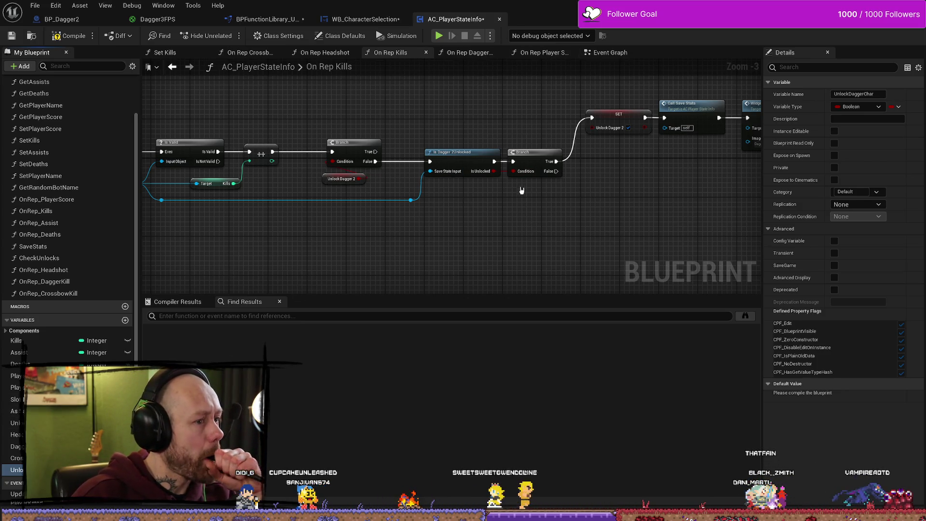
click(476, 54)
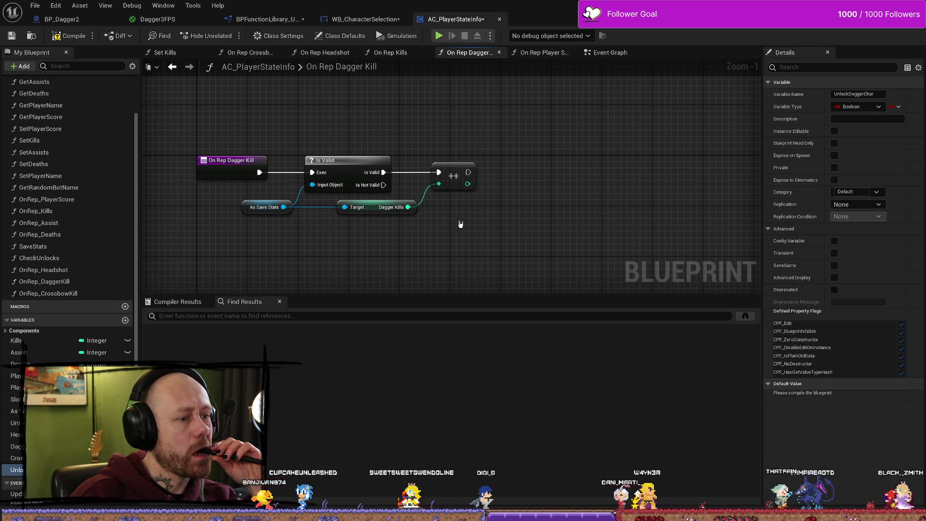
mouse_move(17, 470)
mouse_down()
mouse_move(492, 290)
mouse_move(497, 231)
mouse_move(535, 202)
mouse_move(526, 186)
mouse_up()
click(506, 303)
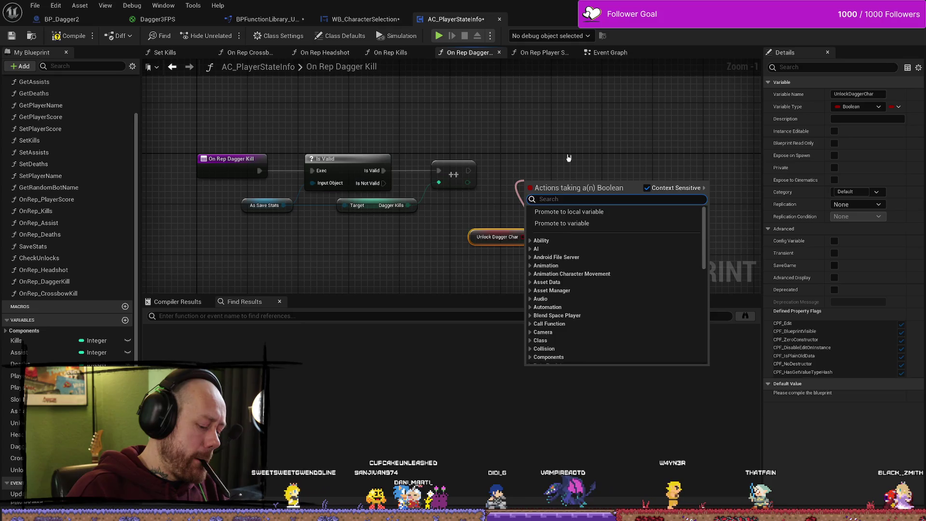
text(branch)
key(Return)
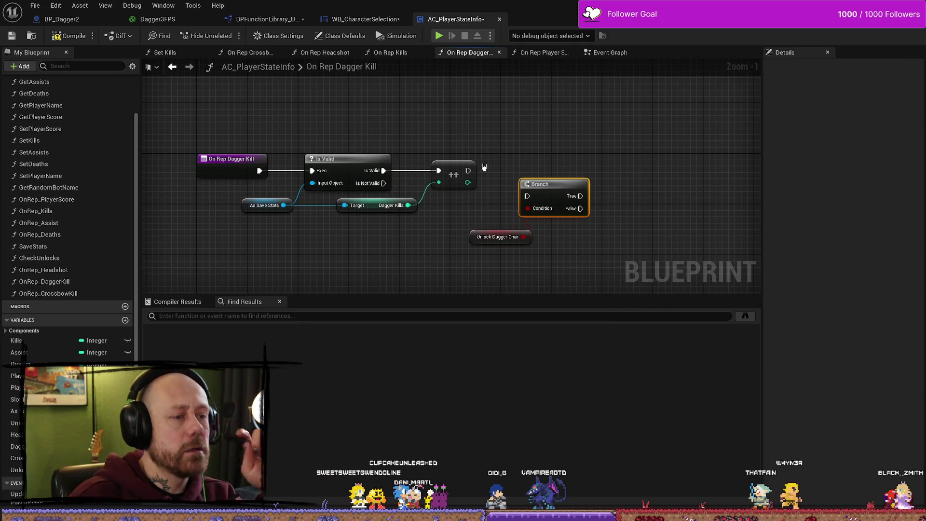
drag(538, 193, 513, 169)
drag(502, 237, 523, 190)
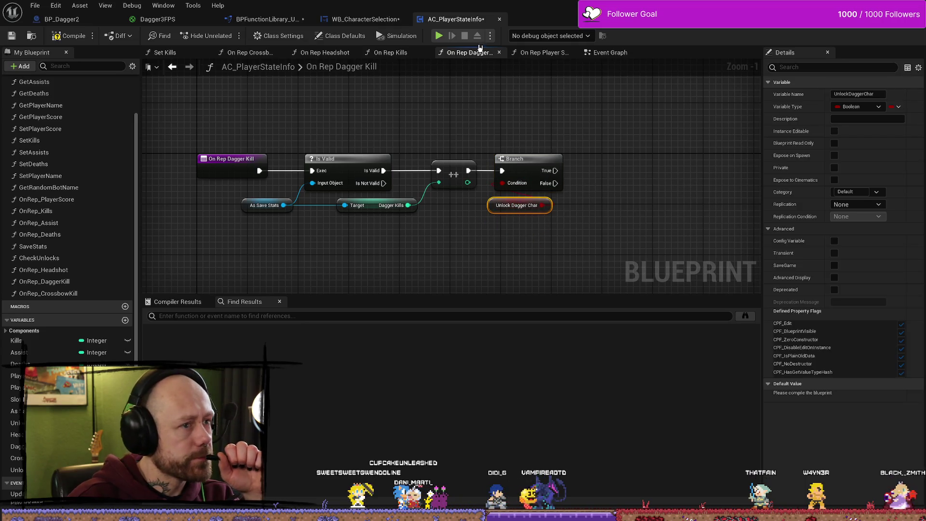
- Review the On Rep Kills chain and its Is Dagger 2 Unlocked node for reference
click(391, 53)
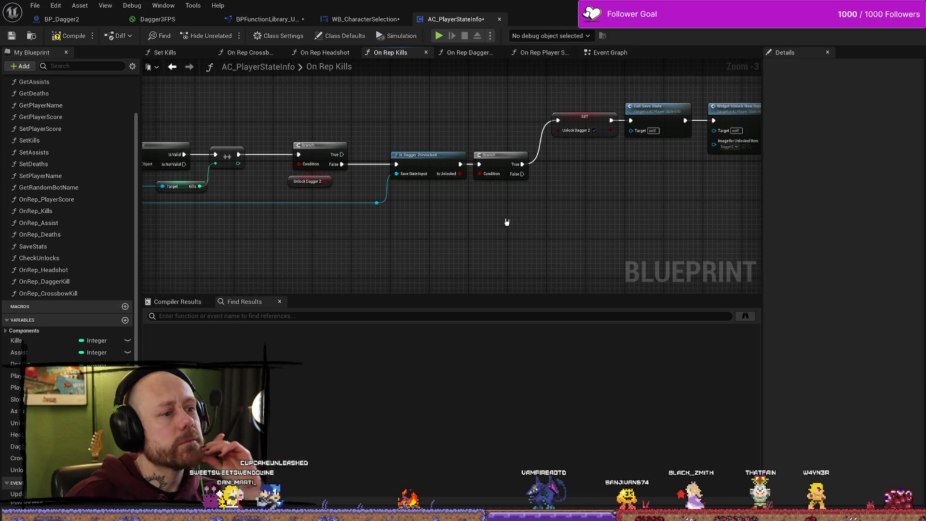
drag(432, 229, 490, 206)
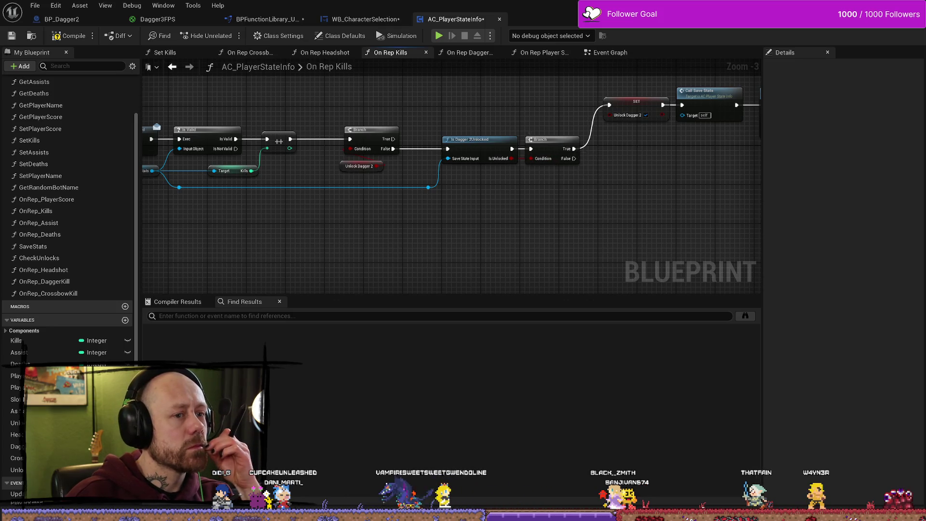
drag(633, 160, 486, 176)
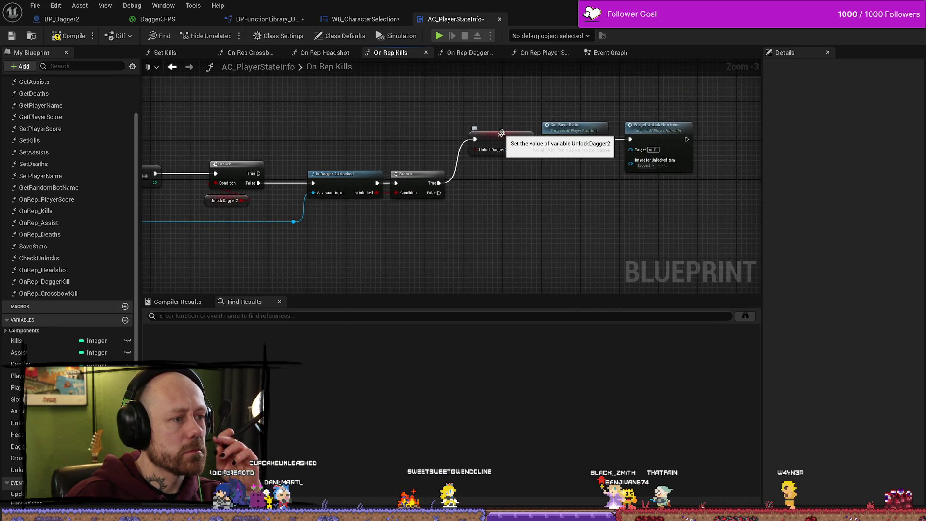
click(342, 172)
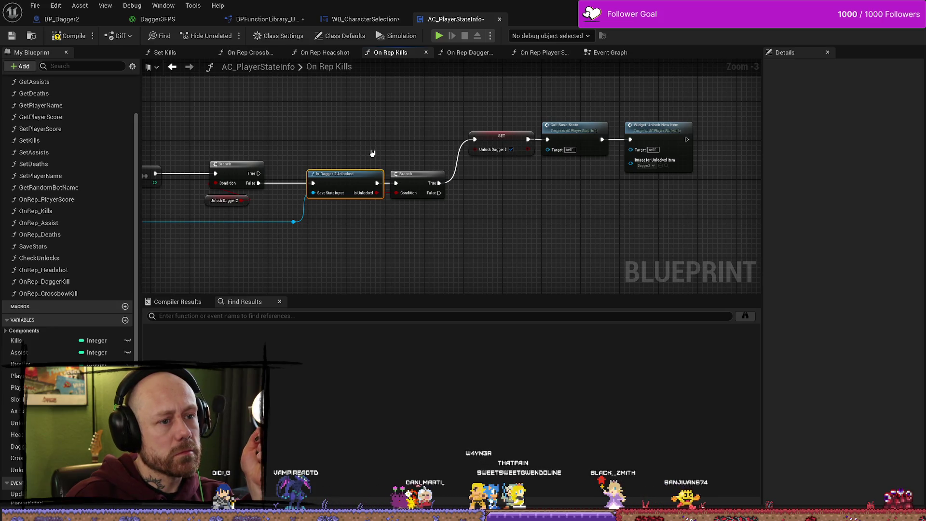
drag(372, 153, 478, 150)
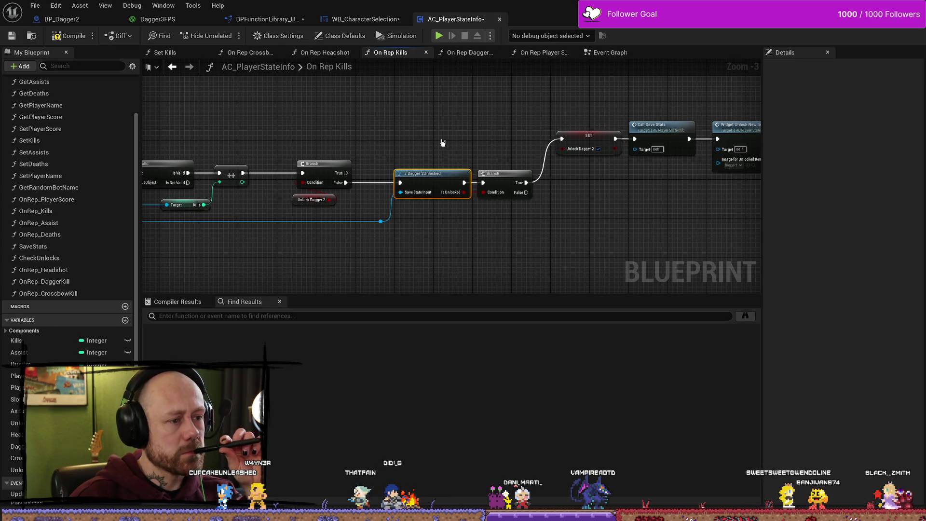
- Add Is Dagger Charm Unlocked off the Branch False output in On Rep Dagger Kill
click(473, 54)
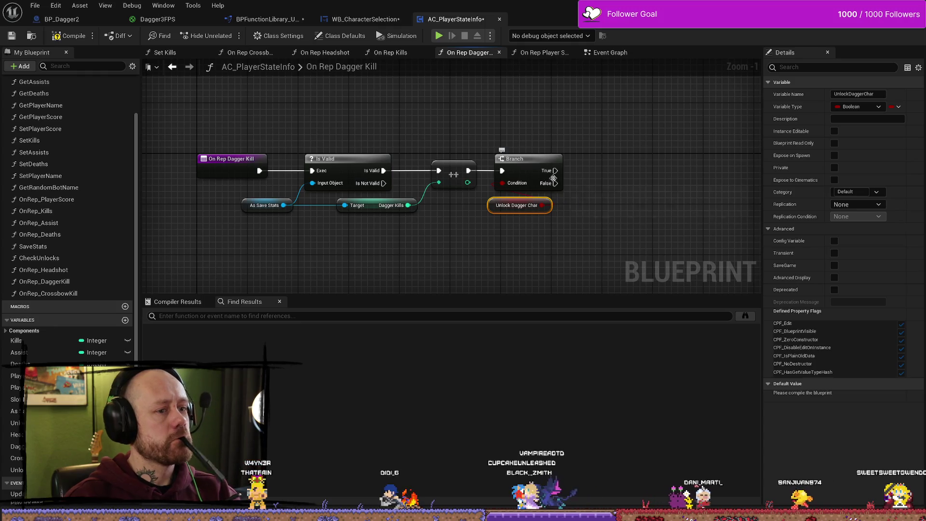
drag(565, 188, 486, 187)
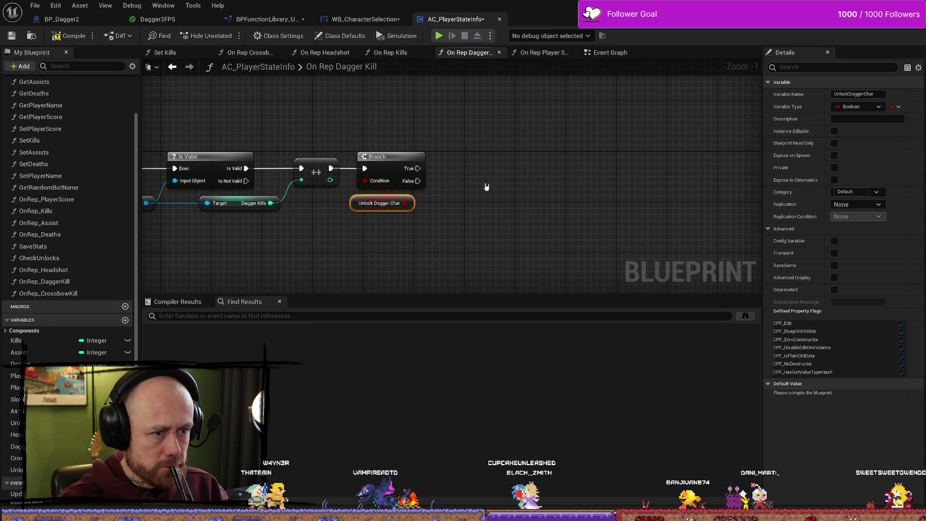
drag(417, 181, 496, 167)
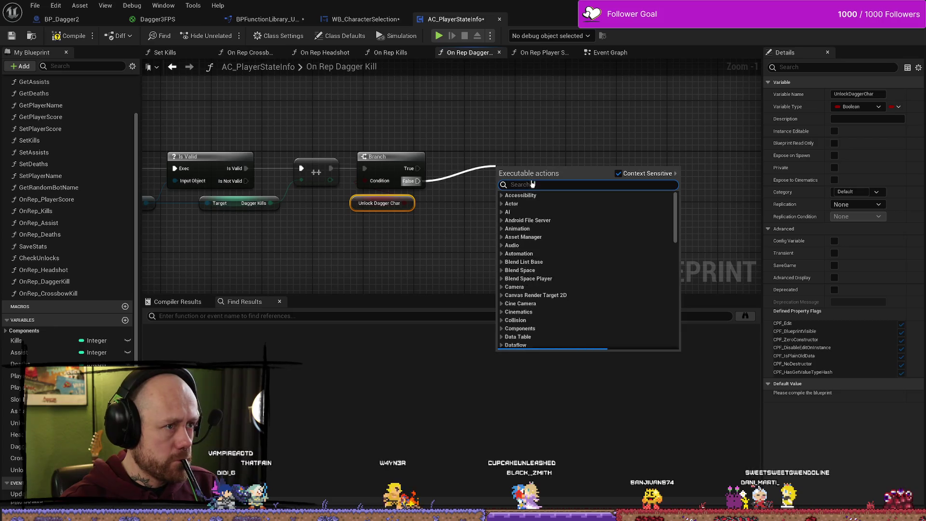
text(is)
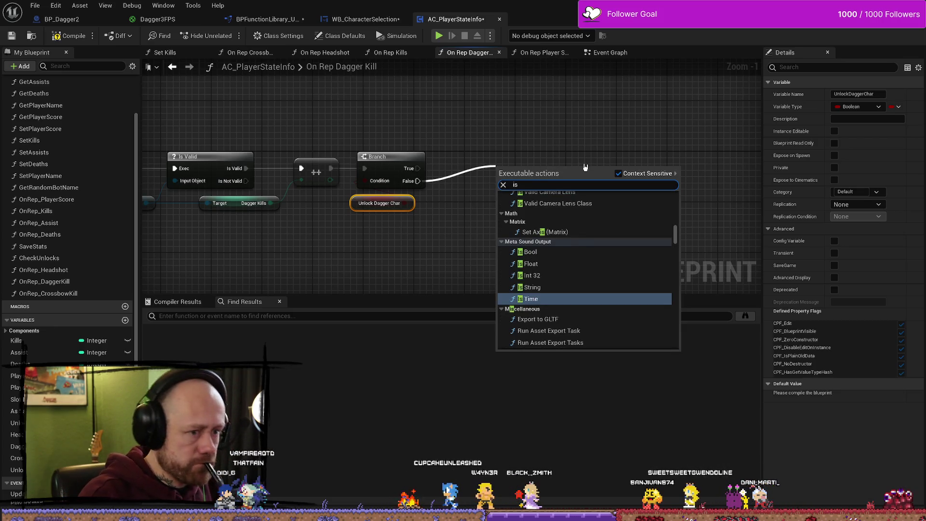
text(dagg)
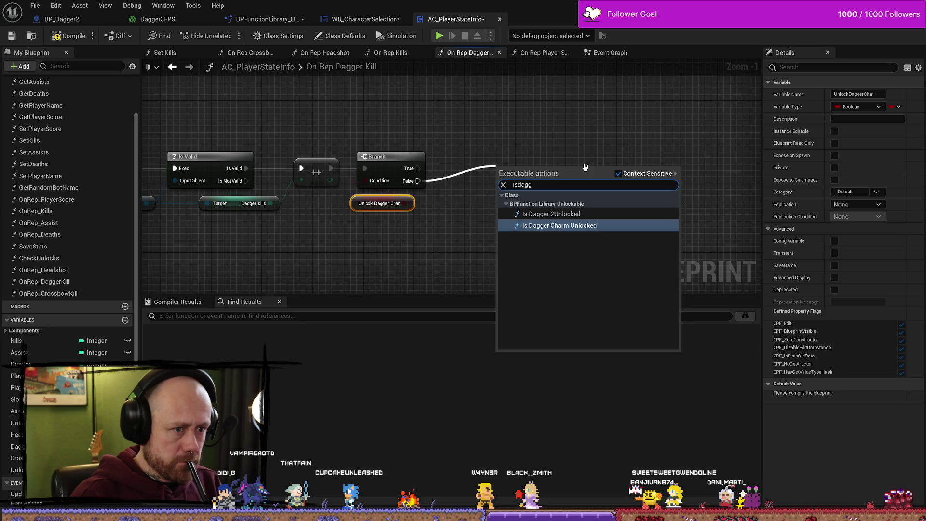
key(Return)
- Route As Save Stats through a reroute into the charm check's Save State and tidy the nodes
mouse_move(314, 238)
mouse_down()
mouse_move(307, 209)
mouse_move(259, 183)
mouse_move(611, 175)
mouse_move(604, 169)
mouse_move(580, 211)
mouse_up()
double_click(288, 179)
mouse_move(289, 180)
mouse_down()
mouse_move(295, 217)
mouse_move(284, 211)
mouse_up()
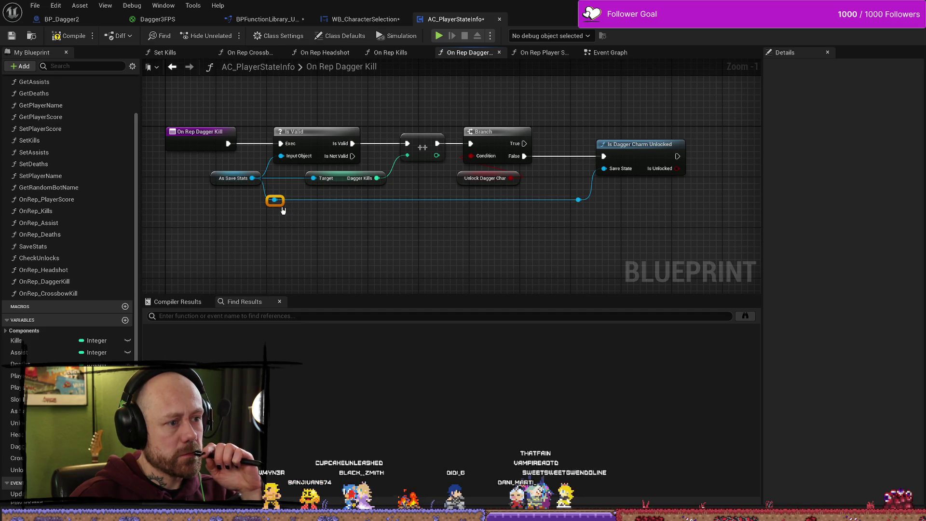
drag(744, 176, 592, 166)
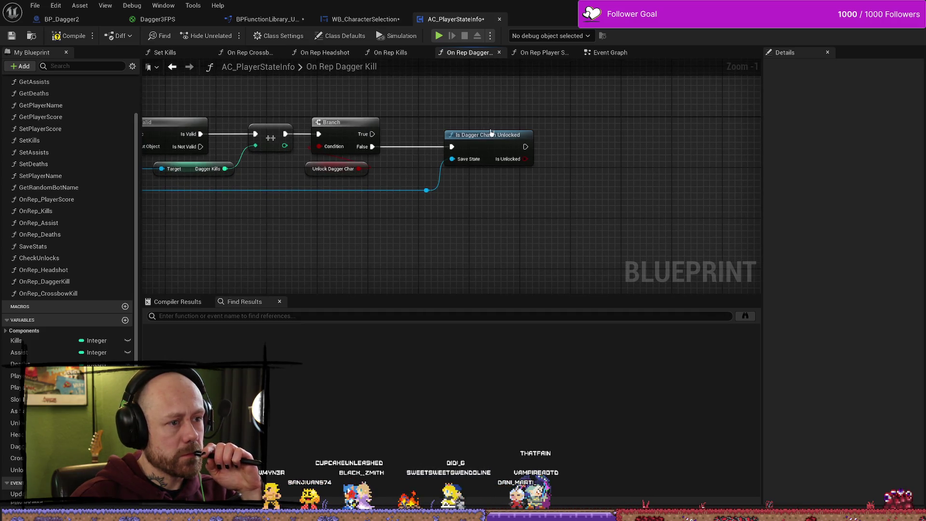
drag(486, 214, 422, 139)
drag(478, 145, 446, 145)
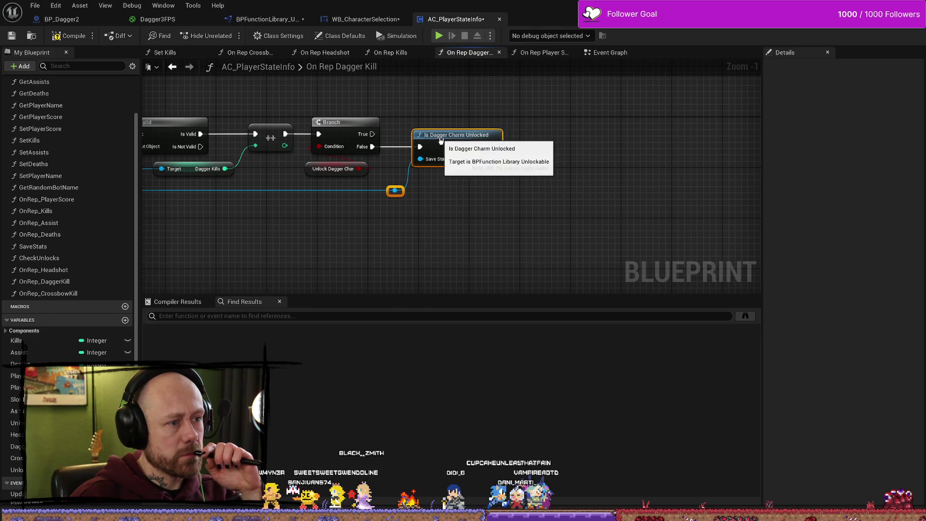
click(519, 203)
drag(529, 209, 534, 223)
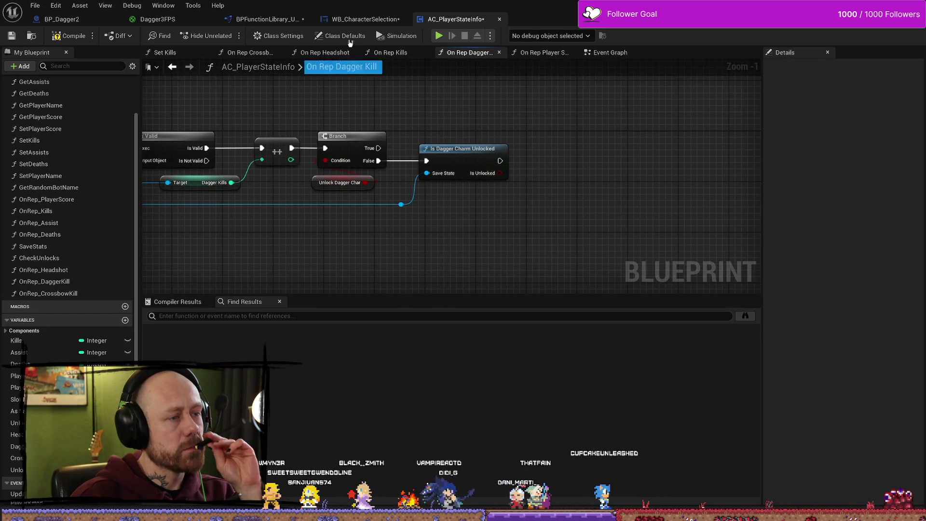
- Place a Branch after Is Dagger Charm Unlocked, using Is Unlocked as its condition
click(410, 53)
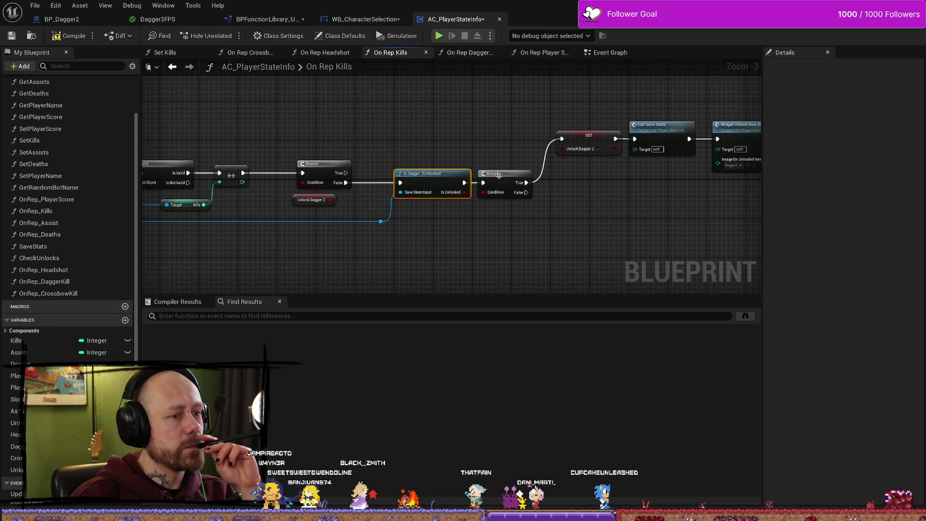
drag(492, 174, 458, 205)
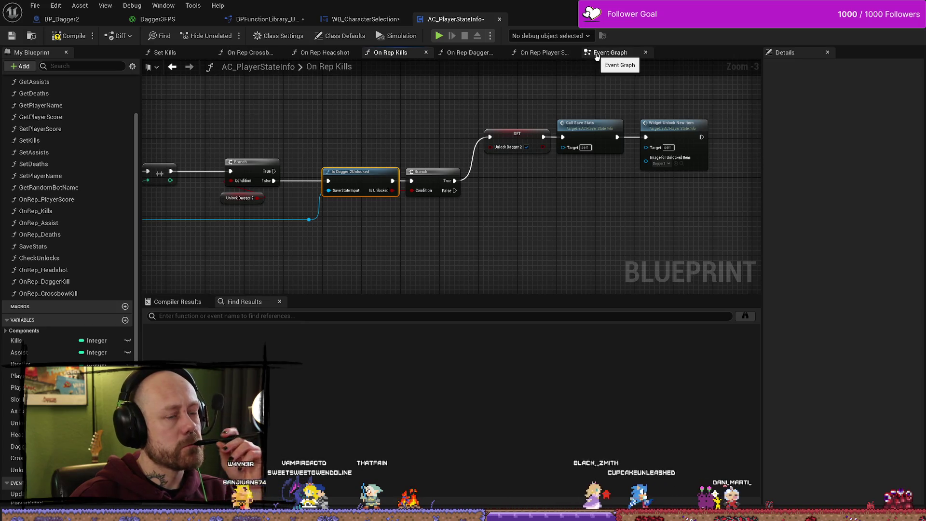
click(455, 53)
drag(501, 161, 546, 161)
text(branch)
key(Return)
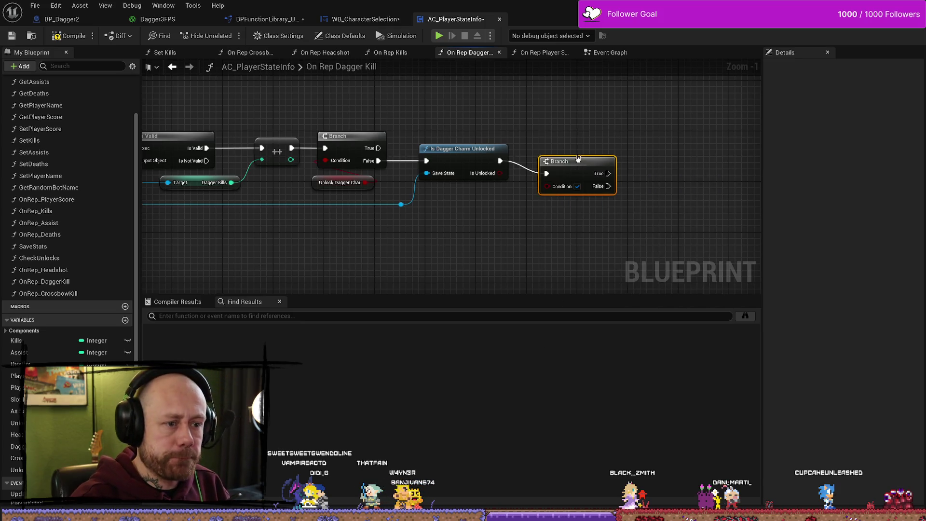
drag(546, 186, 541, 148)
- Select the Call Save Stats and Widget Unlock New Item nodes in the On Rep Kills graph
click(406, 54)
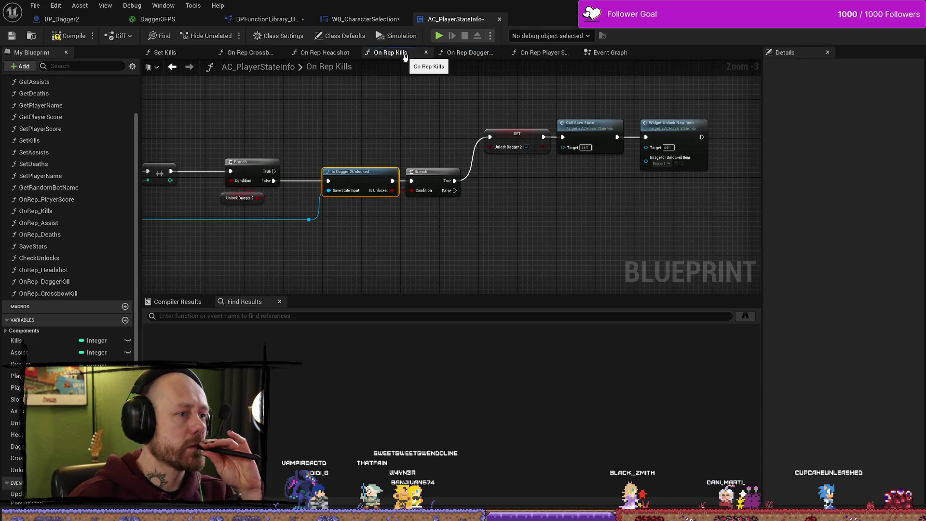
drag(573, 224, 515, 222)
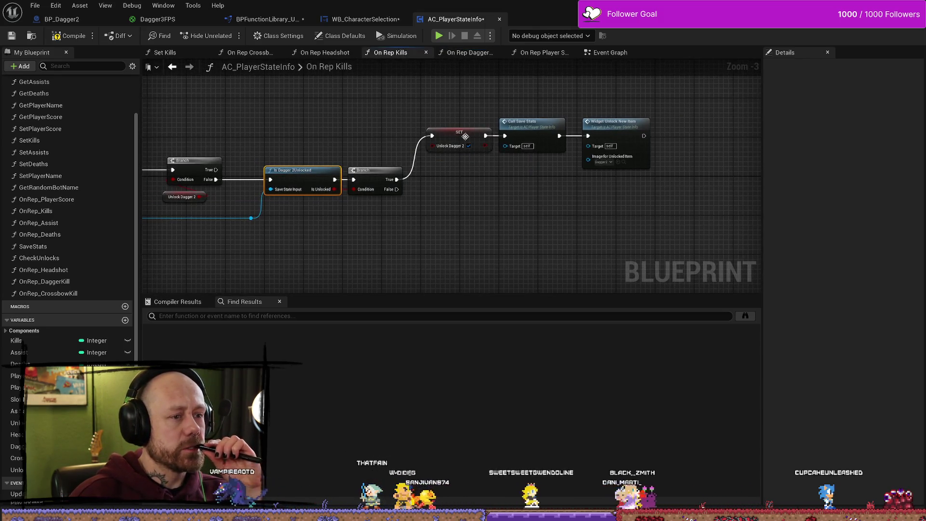
drag(497, 113, 627, 207)
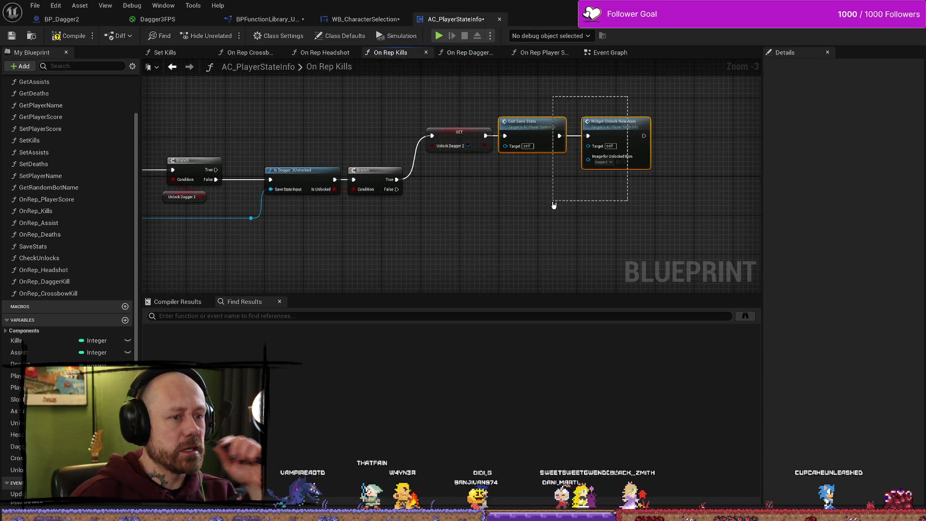
click(610, 237)
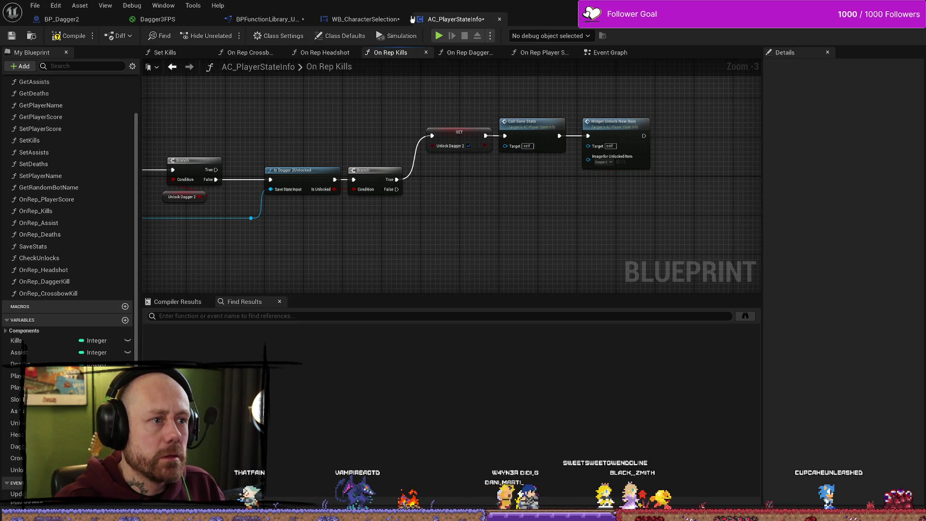
- Paste the copied Call Save Stats and unlock-widget nodes beside the new Branch in AC_PlayerStateInfo
click(381, 19)
click(460, 19)
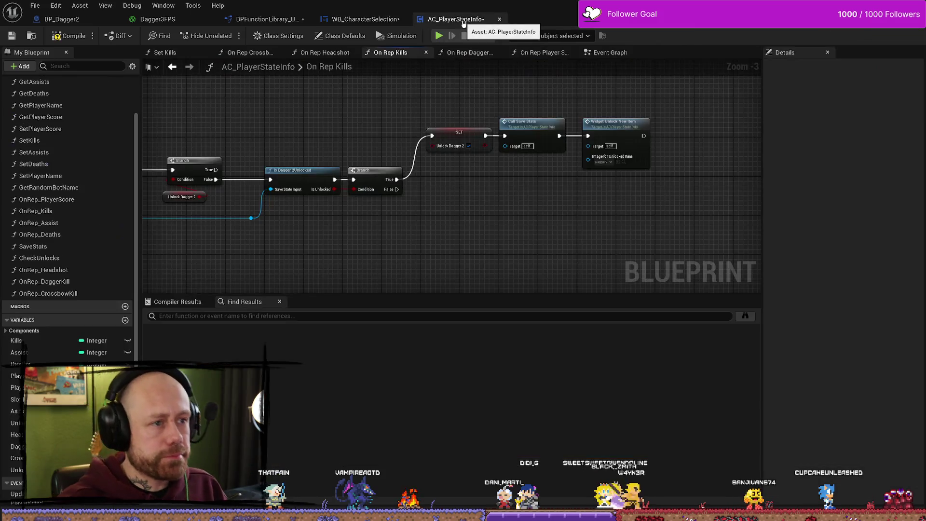
scroll(609, 213, up, 3)
mouse_move(609, 212)
mouse_down()
mouse_move(517, 206)
mouse_move(492, 195)
mouse_up()
key(ctrl+v)
- Add Set Unlock Dagger Char from the Branch True output, with its value ticked to true
mouse_move(419, 190)
mouse_down()
mouse_move(335, 176)
mouse_move(414, 147)
mouse_up()
text(set un)
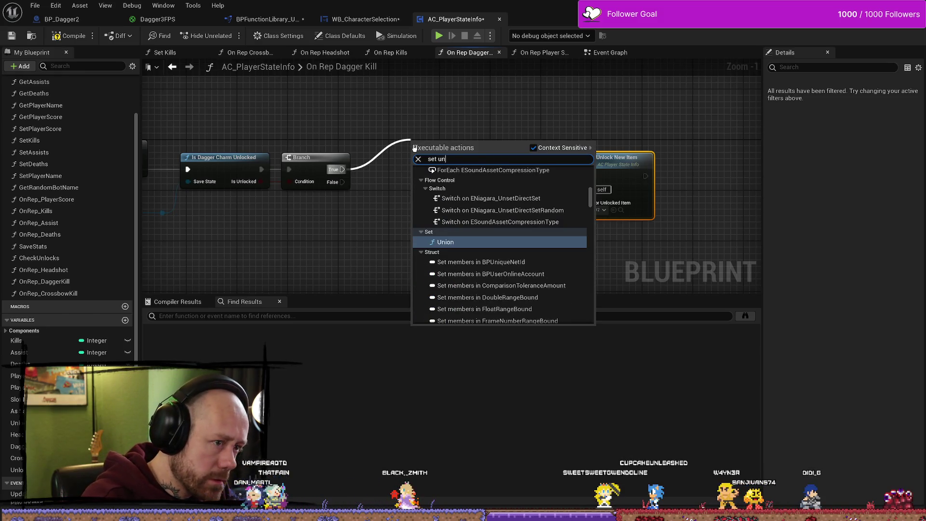
key(BackSpace)
key(BackSpace)
text(is)
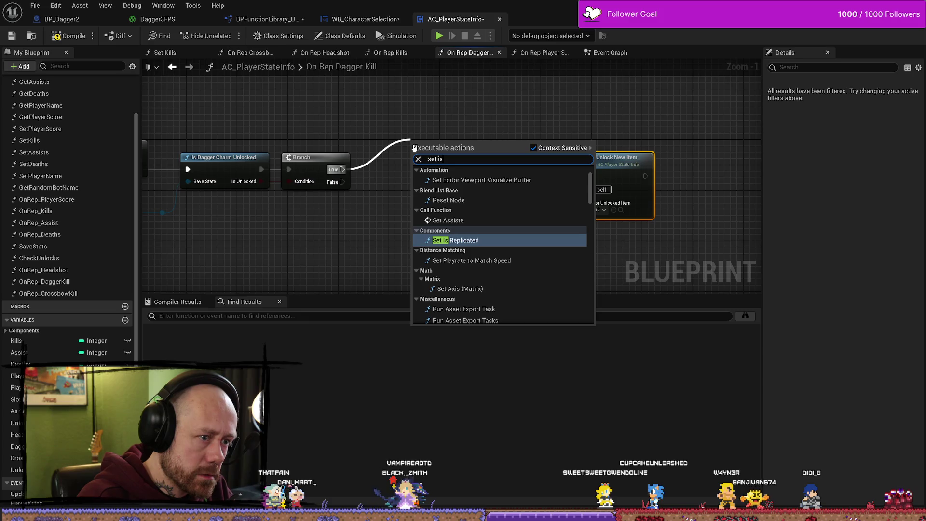
key(BackSpace)
key(BackSpace)
text(char)
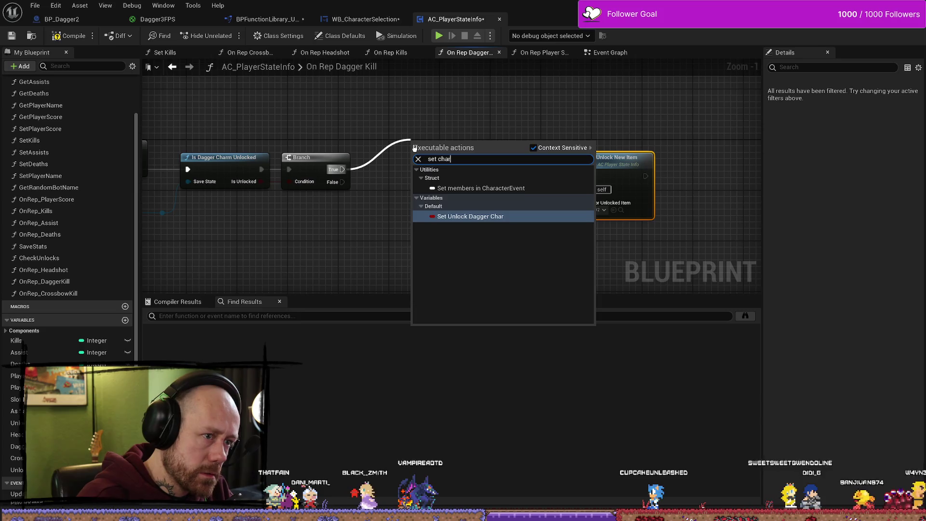
key(Return)
drag(414, 145, 350, 145)
click(406, 163)
- Arrange the set node ahead of Call Save Stats and Widget Unlock New Item in the chain
drag(562, 157, 496, 244)
drag(531, 157, 581, 100)
drag(396, 155, 421, 129)
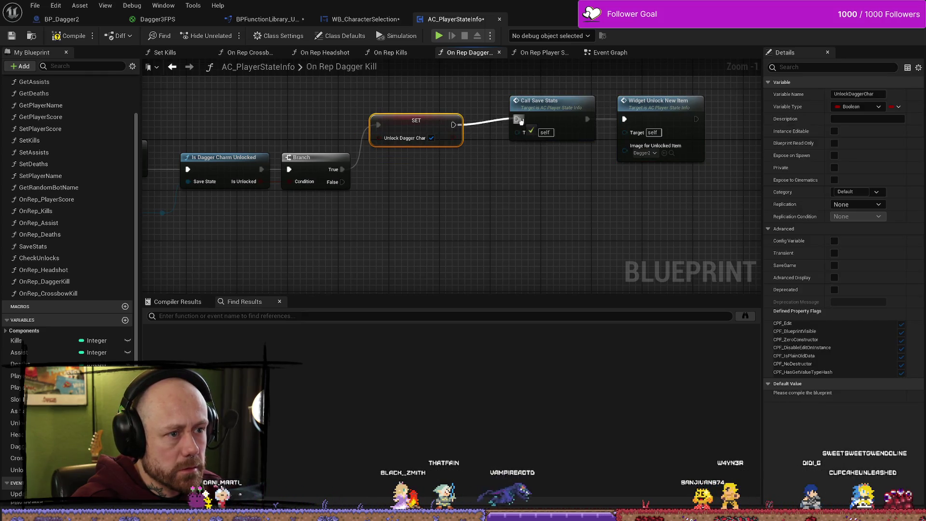
mouse_move(652, 144)
mouse_down()
mouse_move(485, 145)
mouse_move(565, 211)
mouse_move(408, 226)
mouse_move(363, 193)
mouse_up()
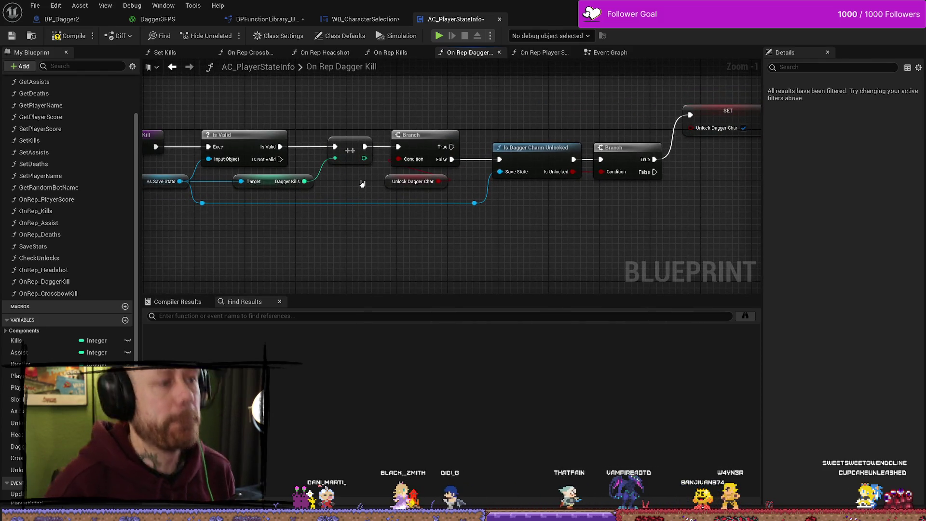
mouse_move(685, 247)
mouse_down()
mouse_move(621, 214)
mouse_move(480, 240)
mouse_up()
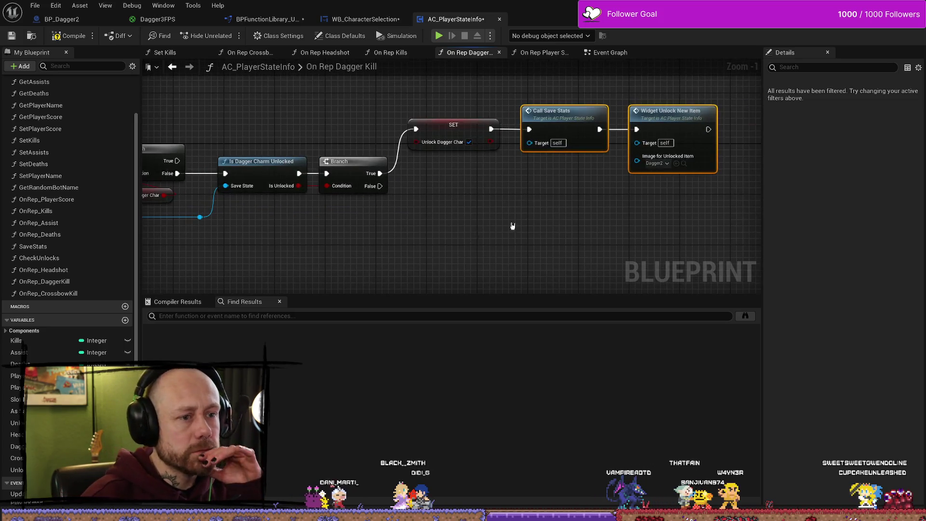
click(639, 167)
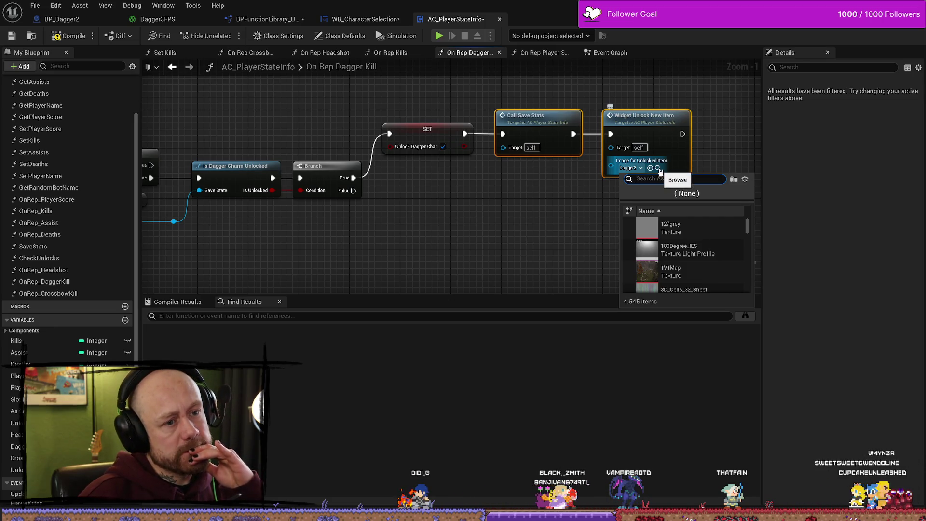
- Set the unlock popup's Image for Unlocked Item to the DaggerCharm texture
click(657, 168)
click(659, 169)
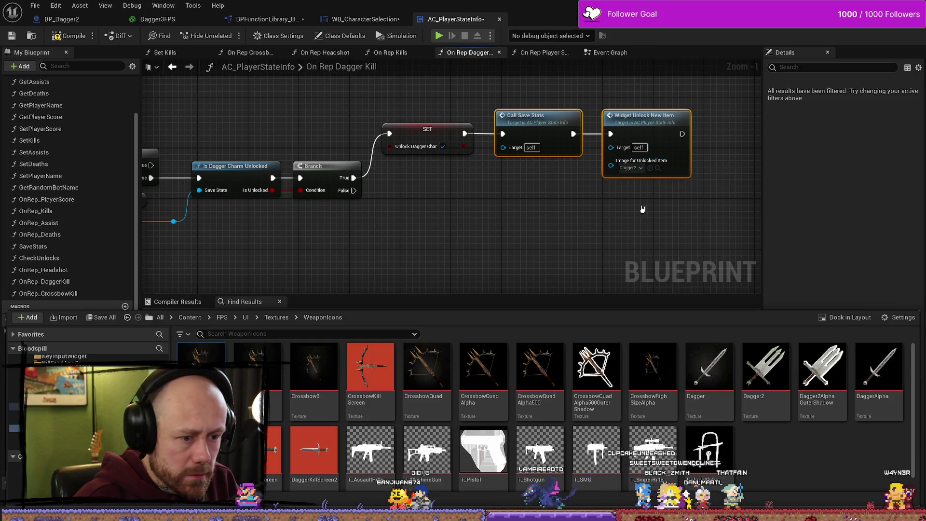
click(641, 168)
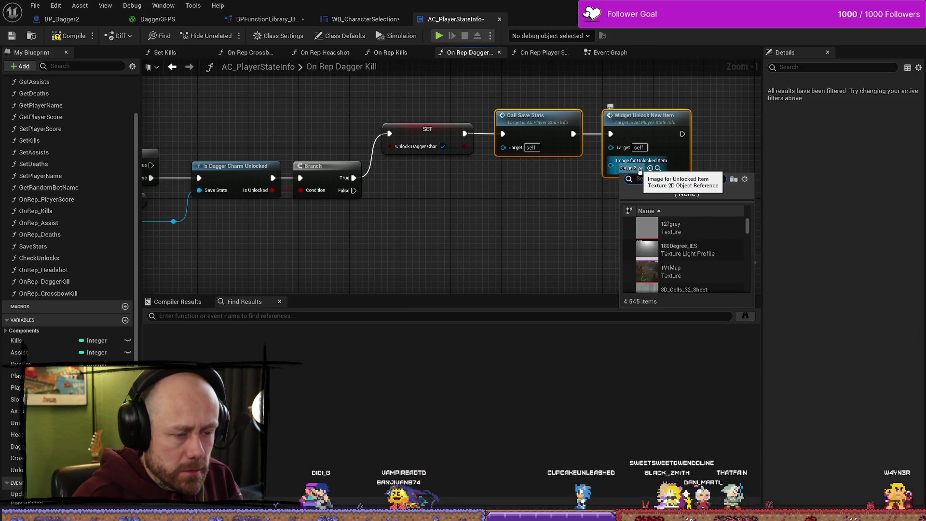
text(charmdagger)
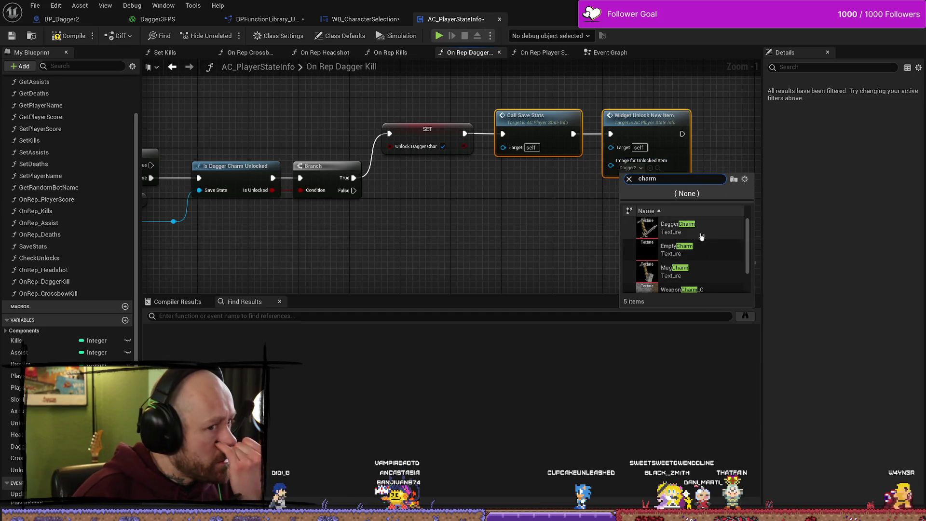
click(700, 237)
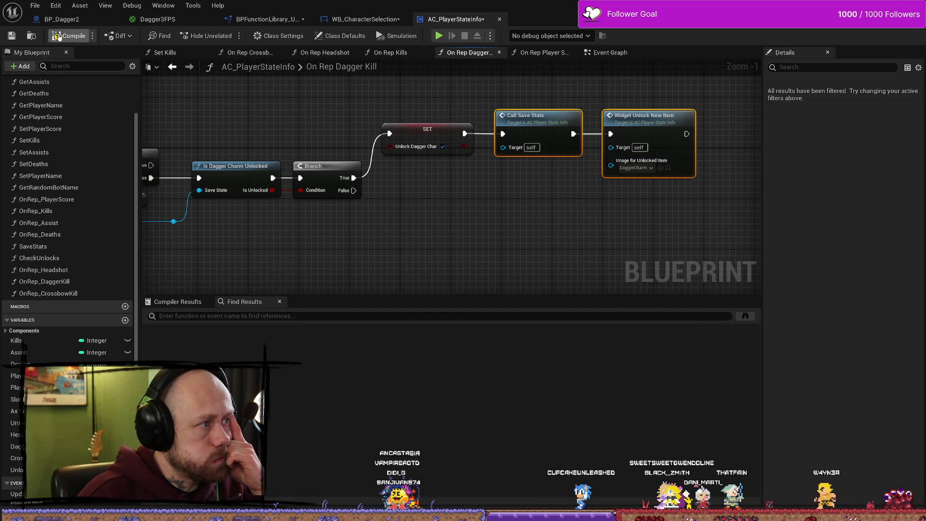
- Follow the kill-handler chain through to Widget Unlock New Item and compile the player-state blueprint
mouse_move(327, 234)
mouse_down()
mouse_move(482, 228)
mouse_move(574, 209)
mouse_move(403, 234)
mouse_up()
drag(398, 158, 369, 169)
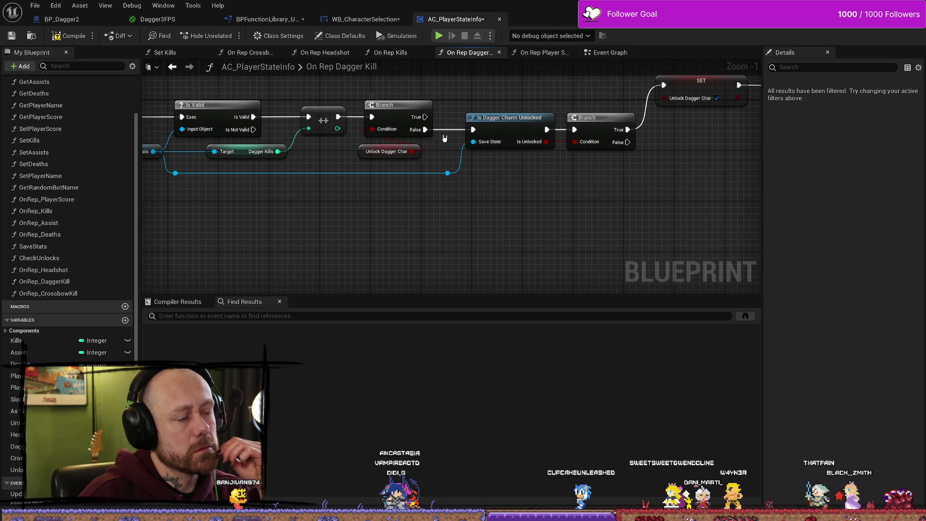
drag(445, 139, 471, 183)
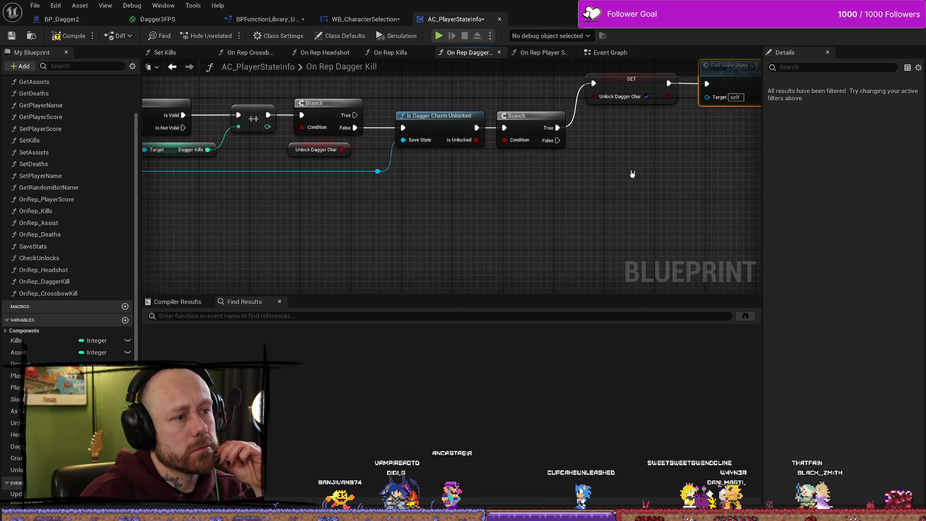
drag(589, 175, 422, 176)
click(62, 36)
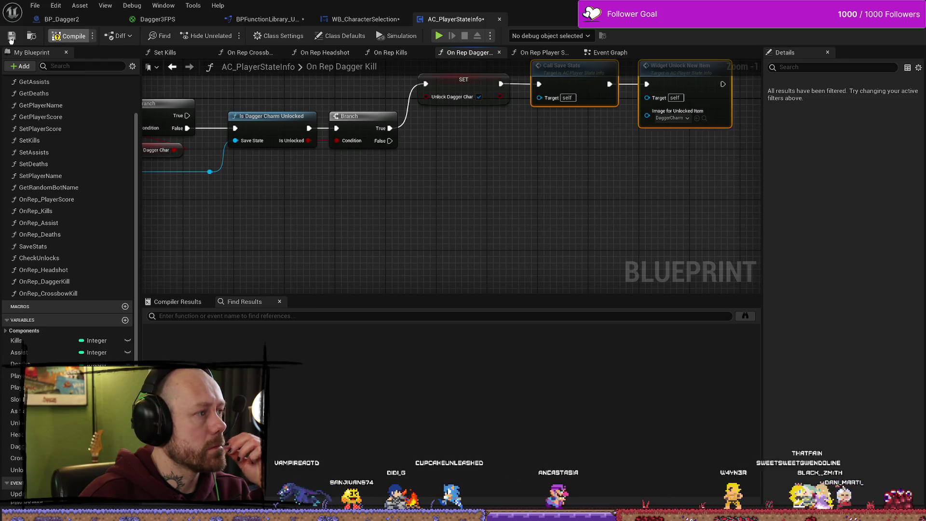
double_click(270, 121)
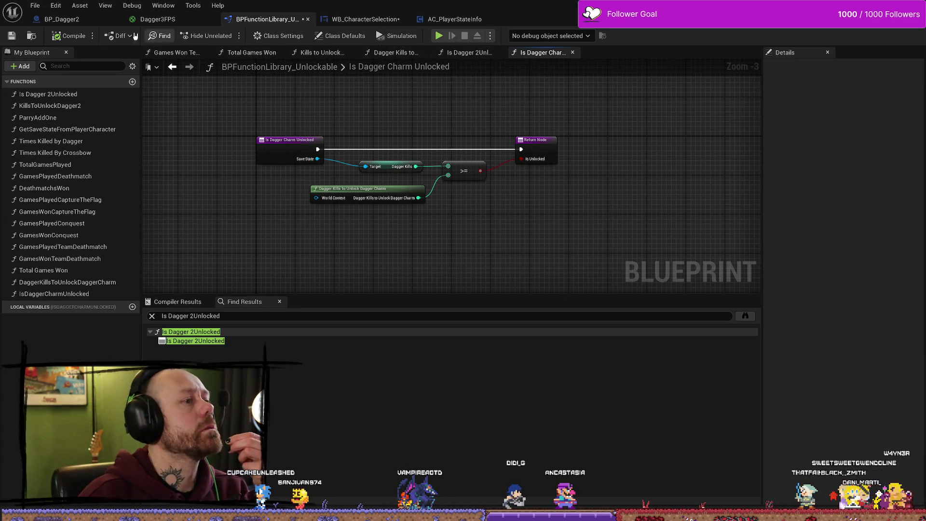
- Change DaggerKillsToUnlockDaggerCharm's returned kill count from 20 to 5
click(35, 5)
click(68, 283)
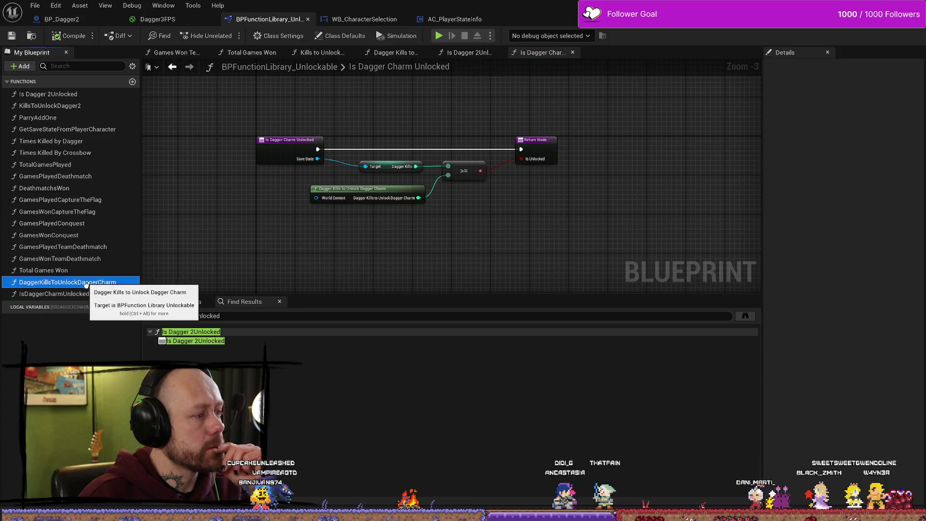
double_click(68, 282)
click(531, 214)
text(5)
key(Return)
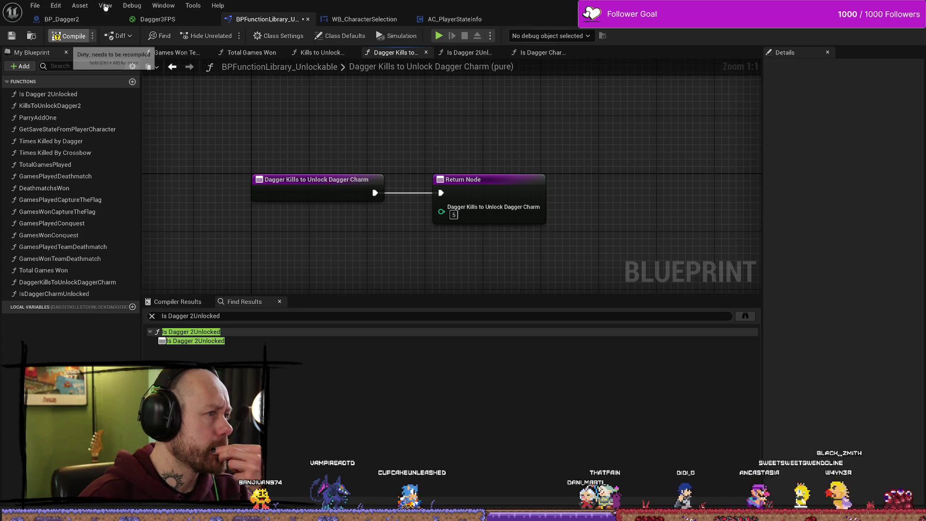
- Save all modified content, including BPFunctionLibrary_Unlockable, and go back to the level editor
click(35, 5)
click(65, 61)
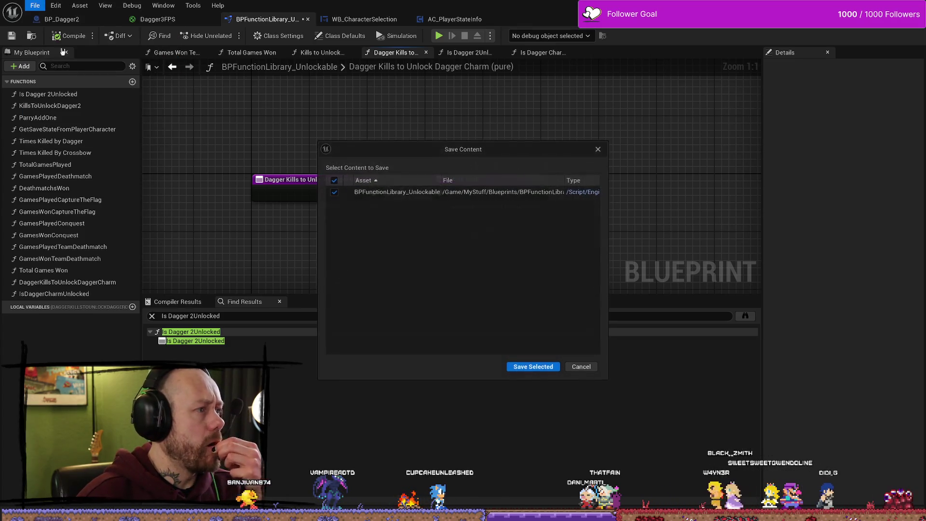
click(599, 149)
click(35, 6)
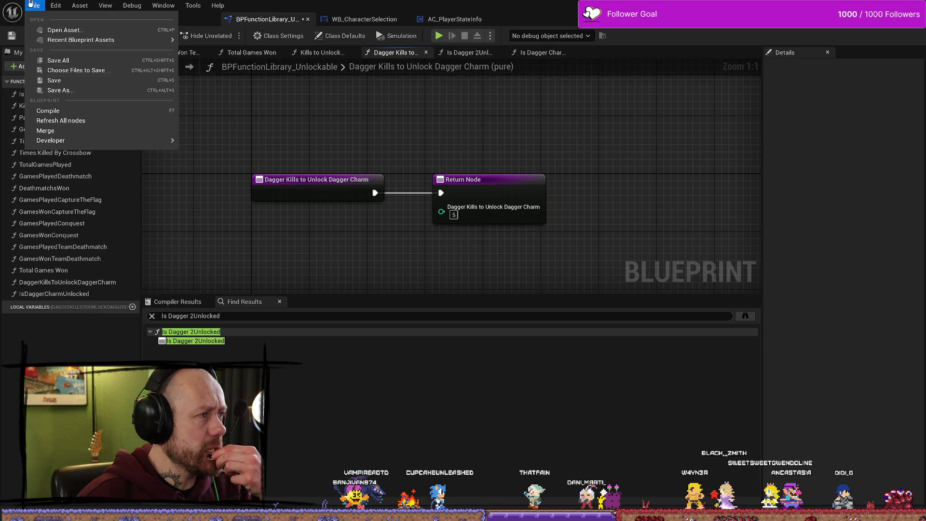
click(58, 60)
key(alt+Tab)
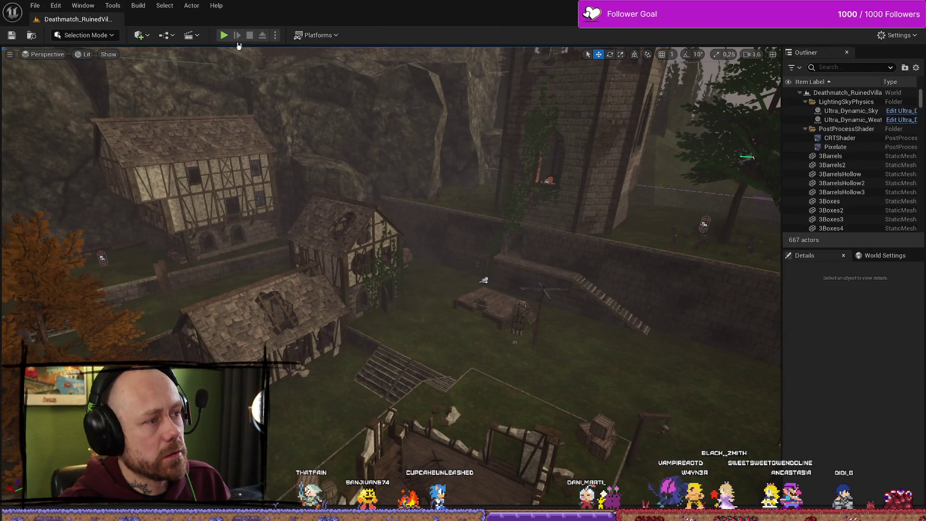
- Play-test the loadout showing Charm 'unlocks after 5 kills with daggers', then quit the match
click(224, 36)
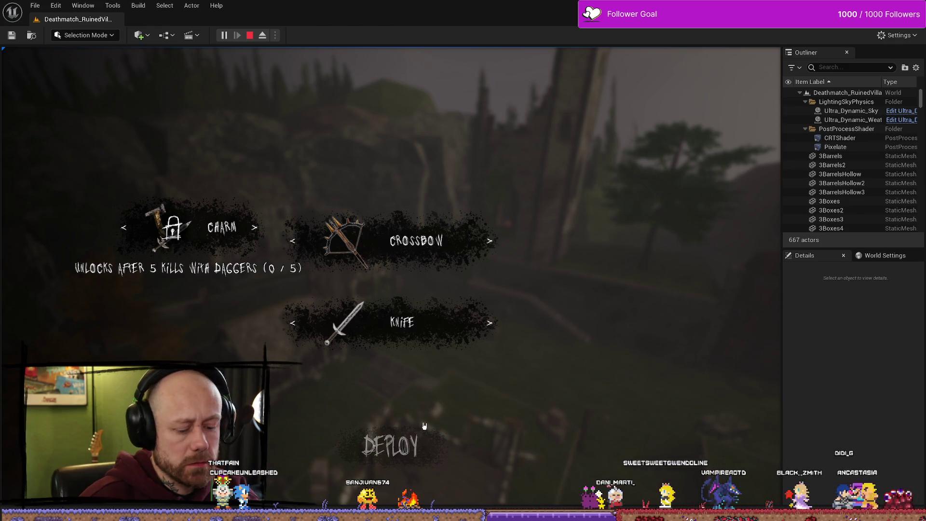
key(F11)
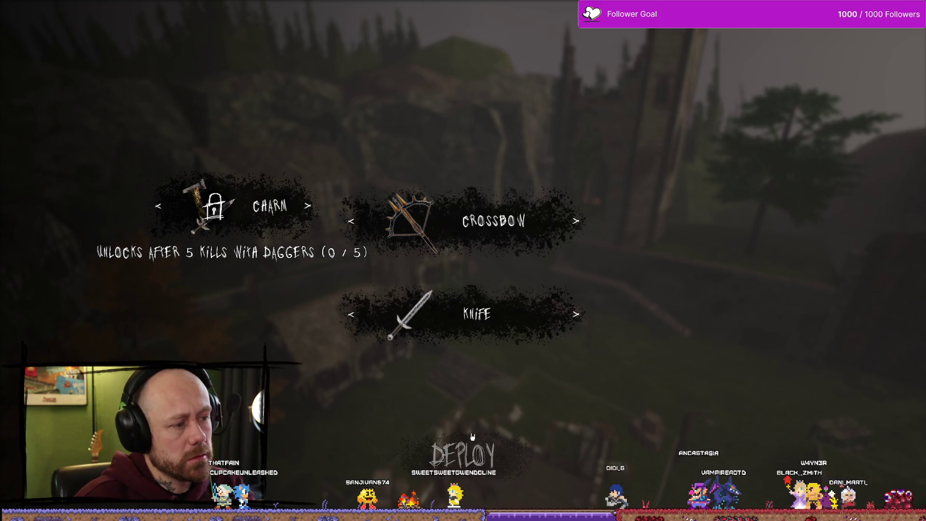
key(Escape)
click(531, 227)
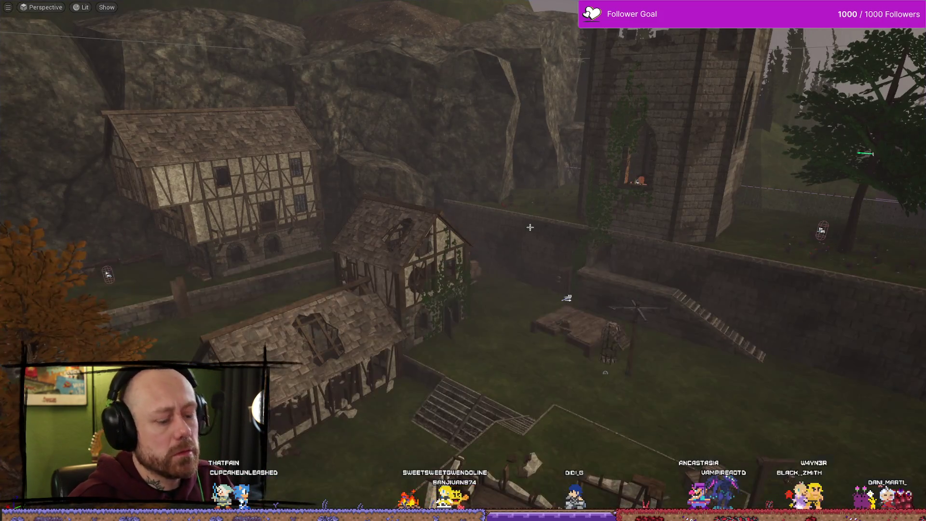
key(alt+p)
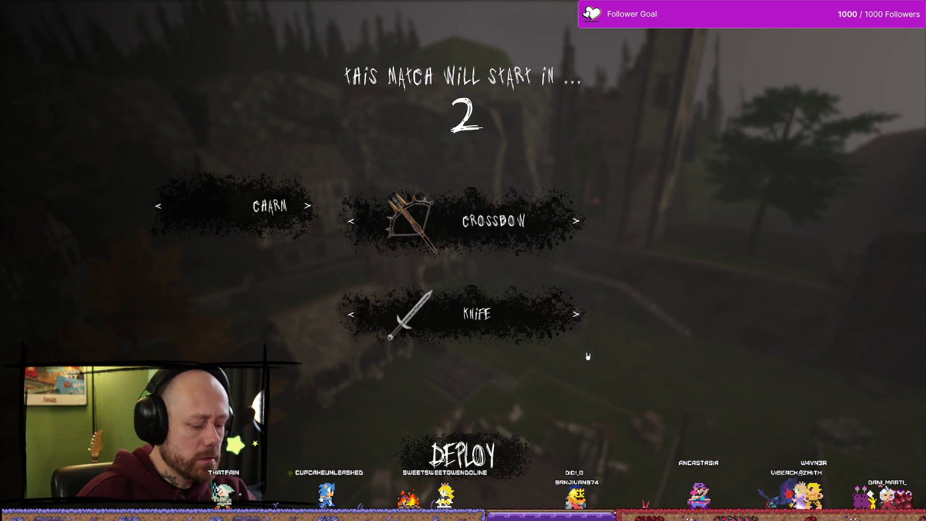
key(Escape)
click(156, 193)
click(365, 320)
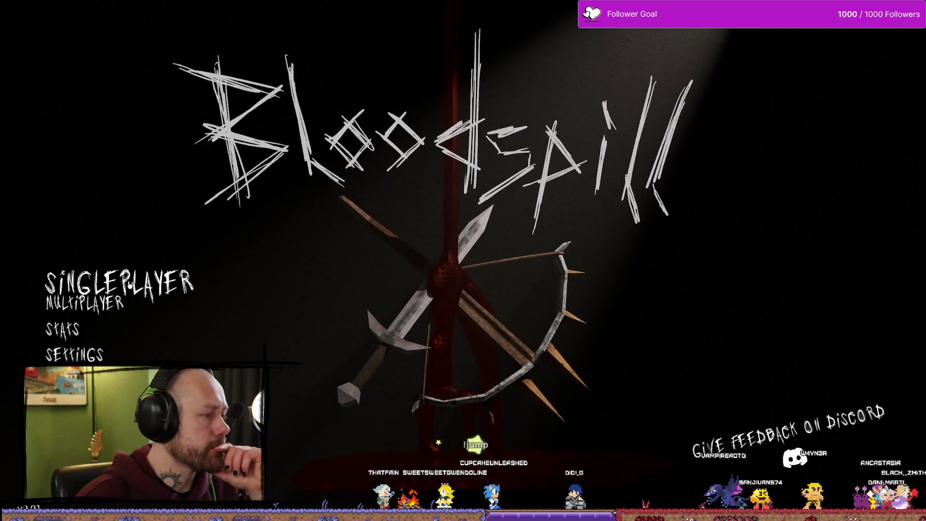
- Start a singleplayer Deathmatch on Ruined Village with 3 bots
click(119, 284)
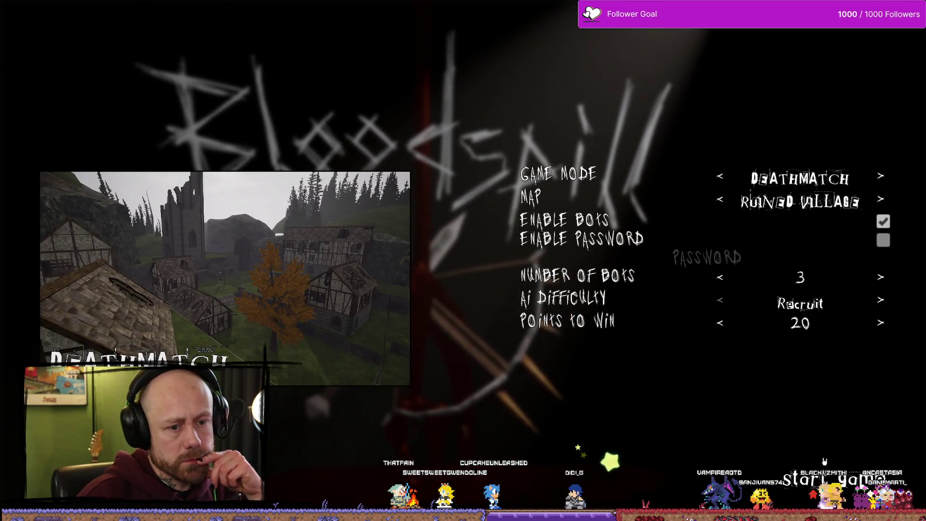
click(824, 461)
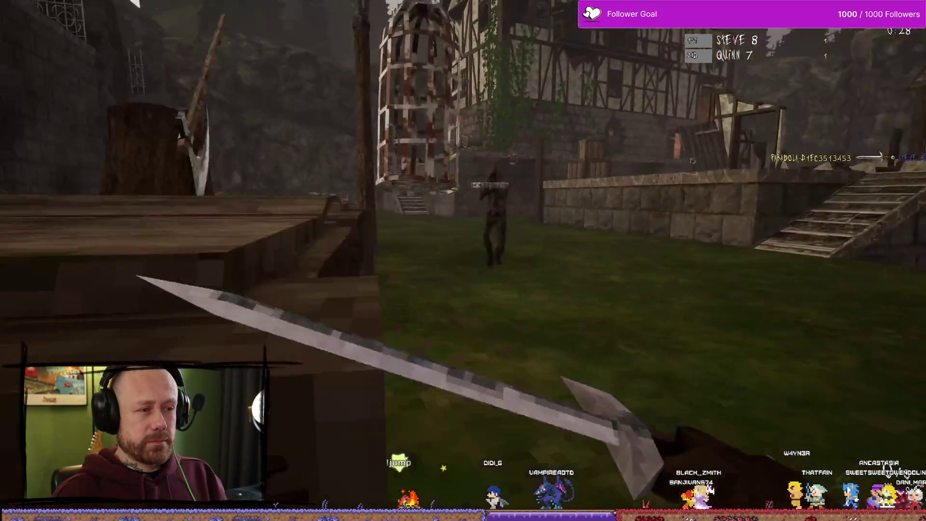
- Fight through the courtyard with the sword and score a kill
click(463, 261)
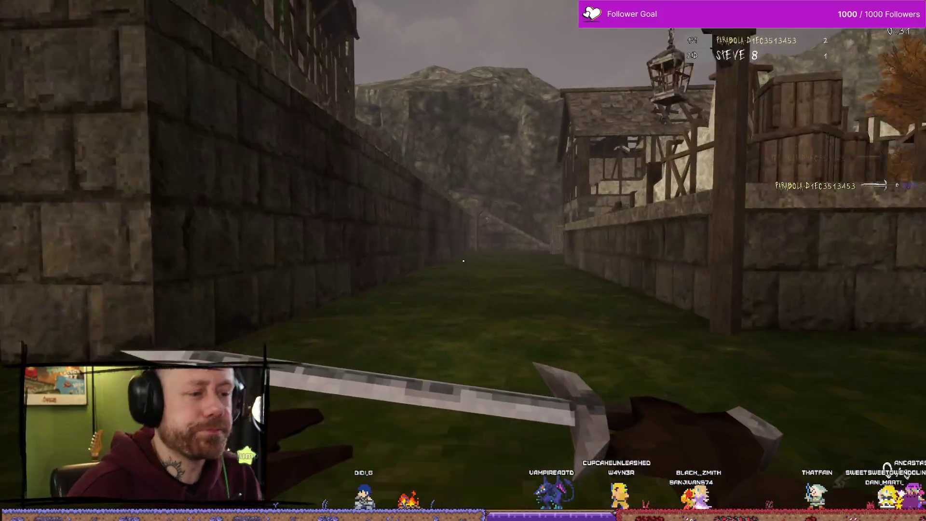
click(464, 261)
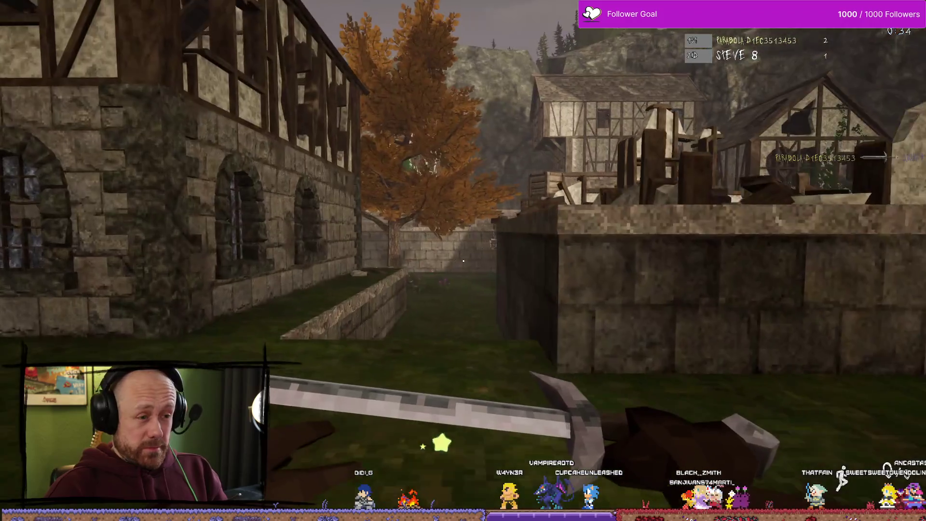
click(463, 261)
key(w)
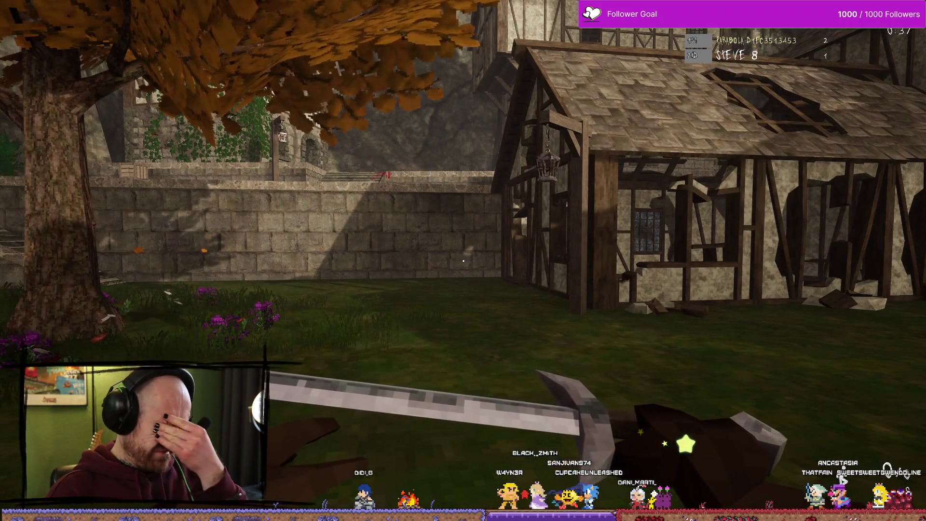
key(w)
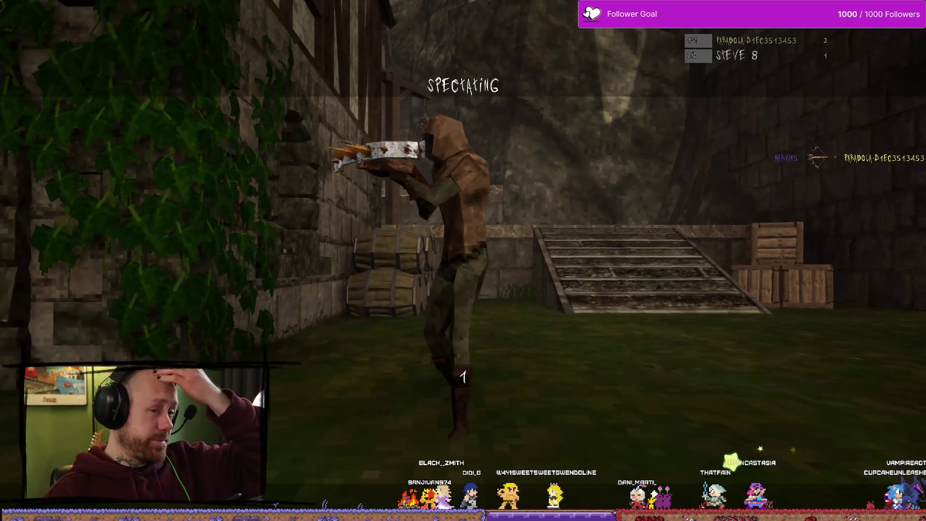
key(w)
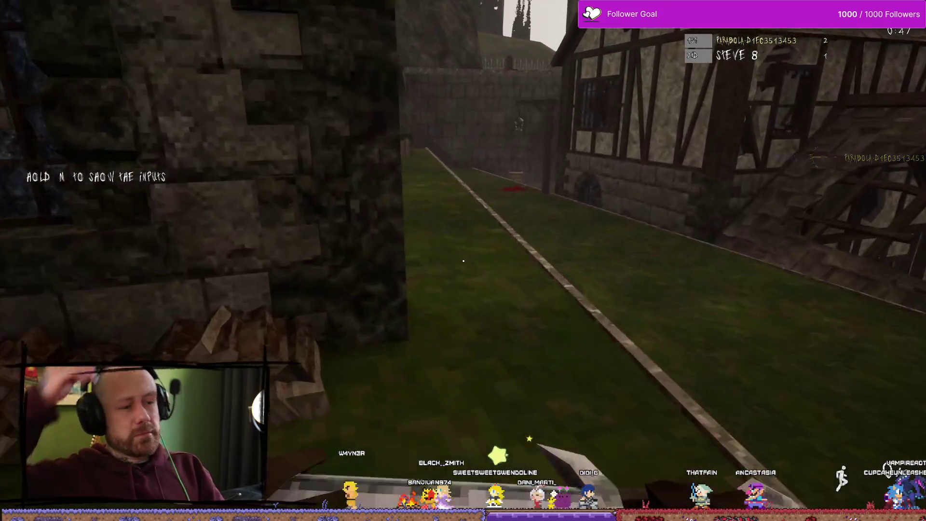
key(w)
click(464, 261)
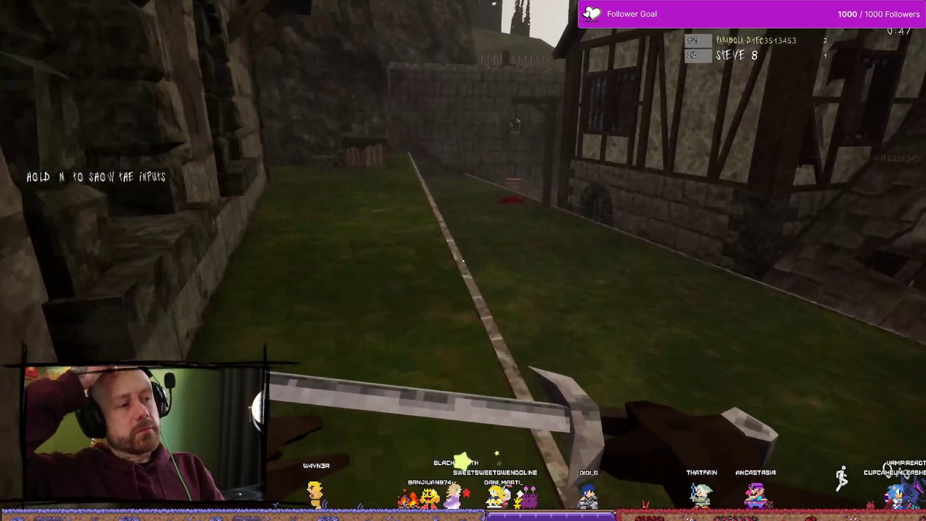
- Keep advancing and attacking until killed by a crossbow, then respawn and regain editor control
key(w)
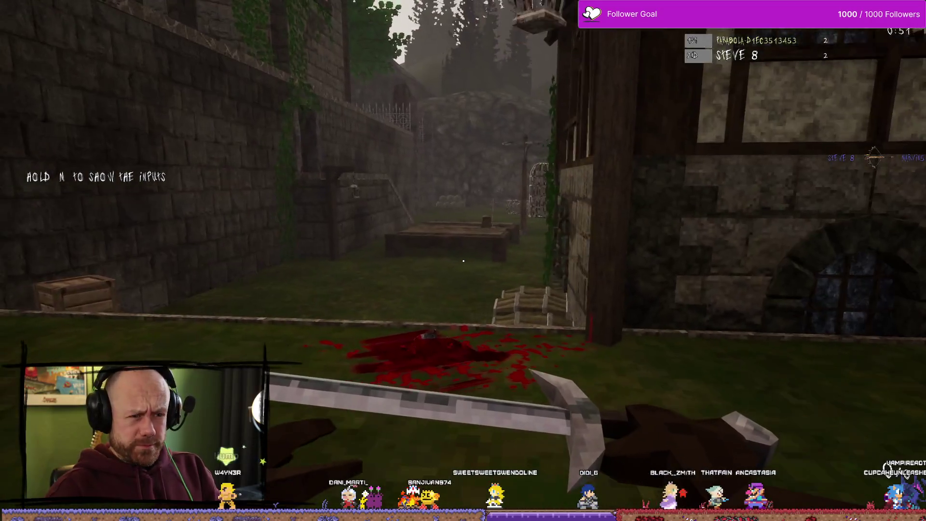
key(w)
click(464, 261)
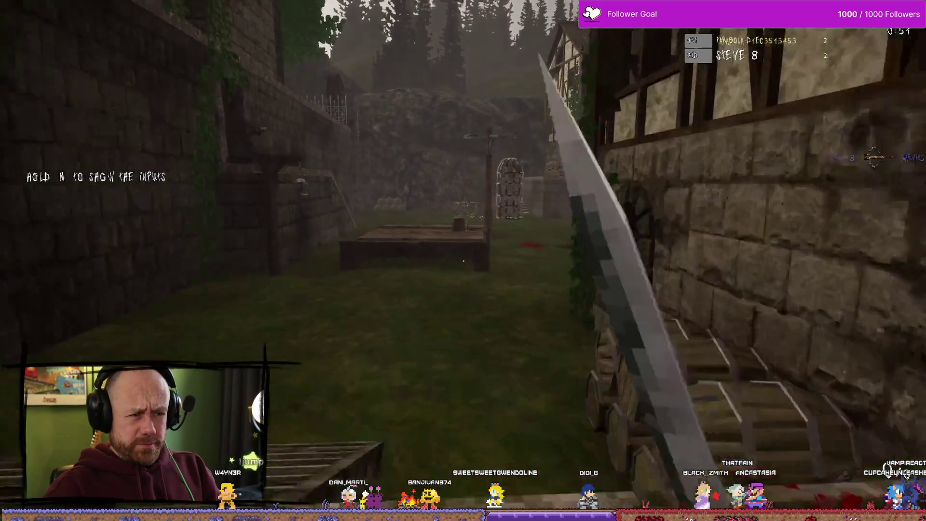
key(w)
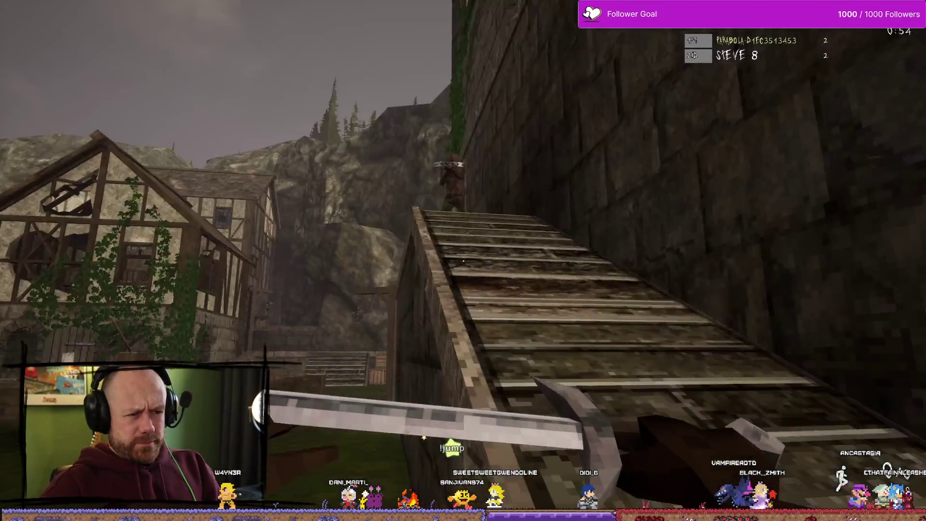
click(463, 261)
click(464, 261)
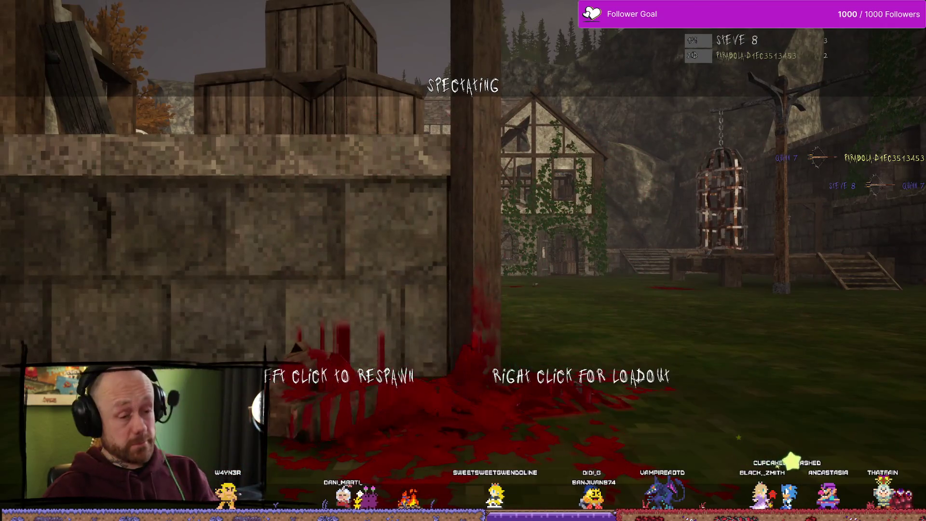
click(463, 261)
key(F11)
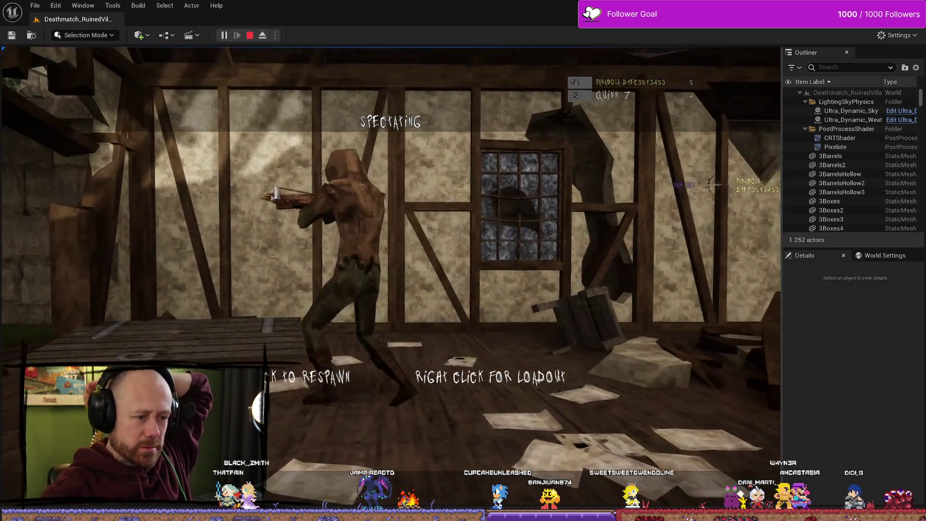
- Cycle the loadout's Charm slot to confirm the dagger charm still shows locked at 5/5, then stop play
right_click(637, 362)
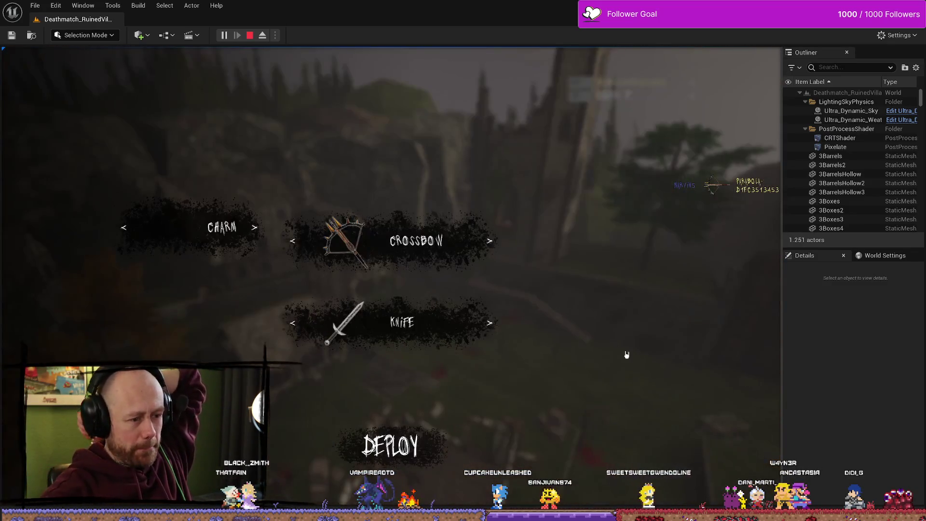
click(251, 230)
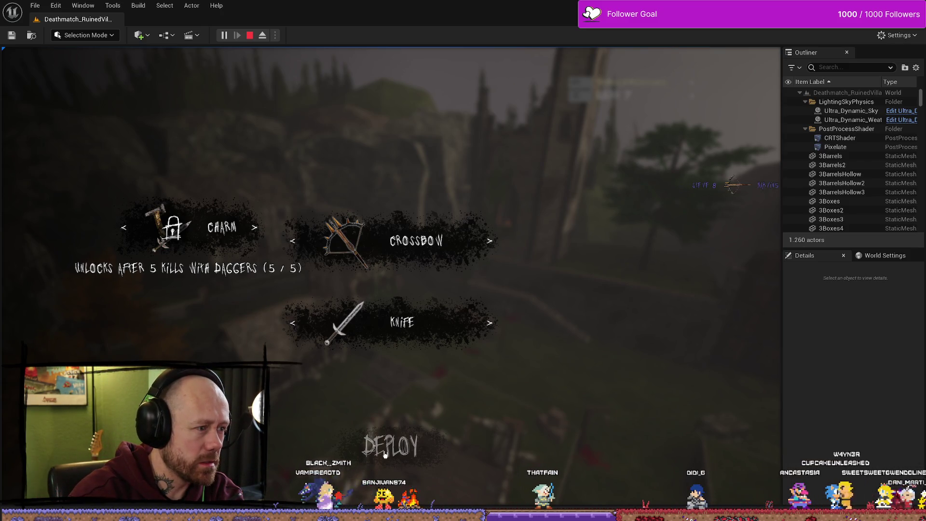
click(256, 230)
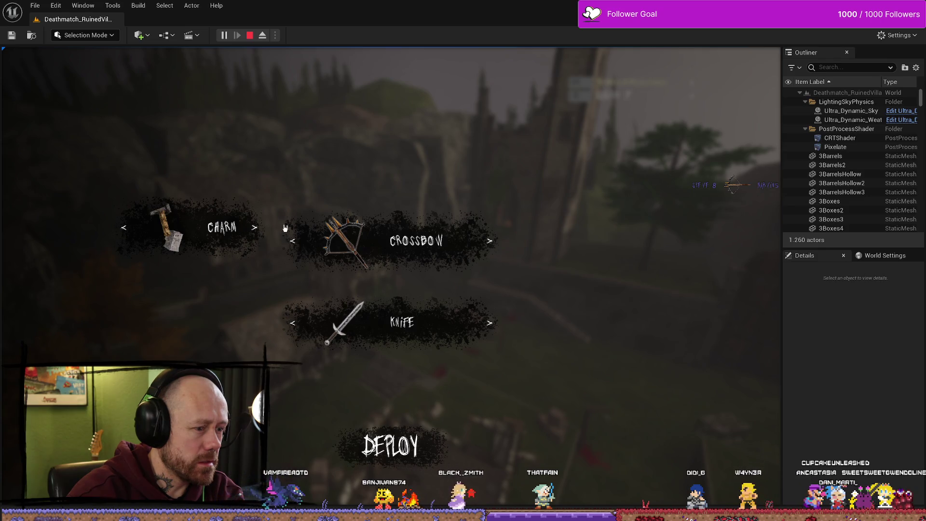
click(256, 230)
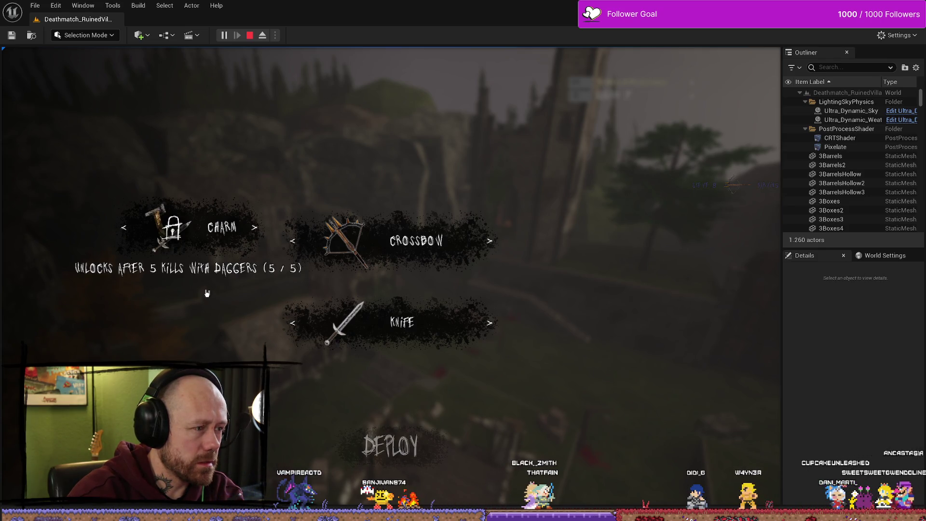
key(Escape)
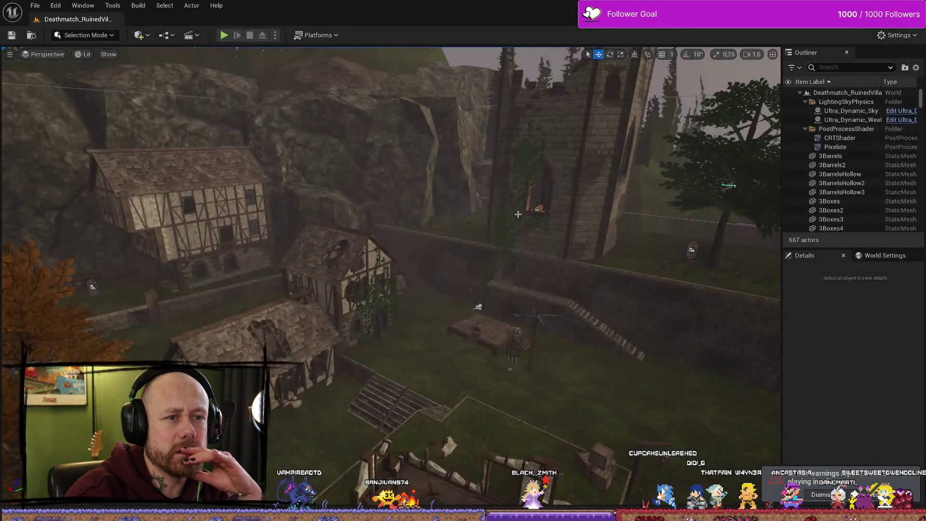
key(ctrl+space)
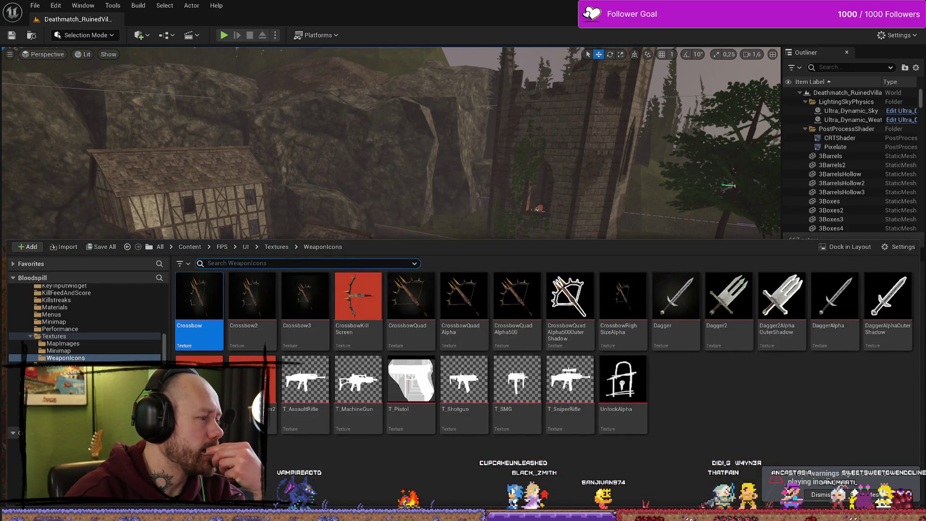
key(alt+Tab)
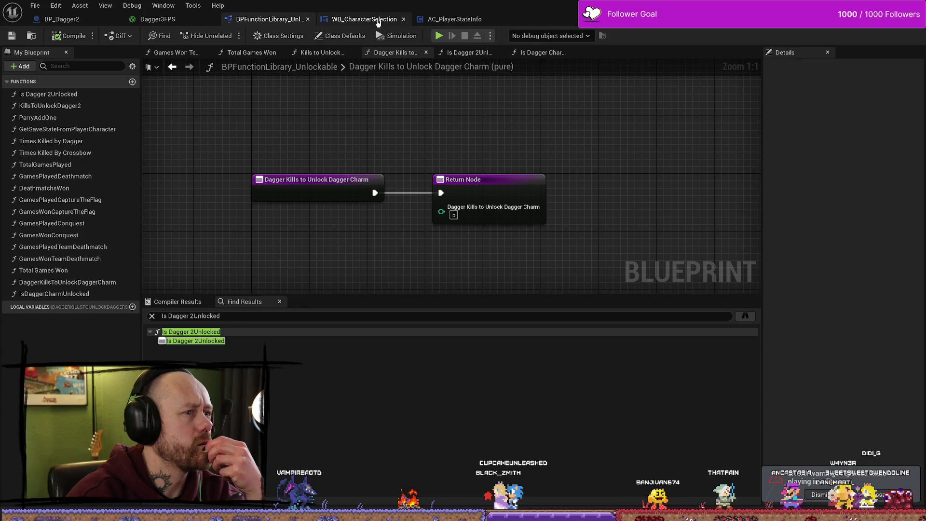
- Open the Unlock Charm function graph in WB_CharacterSelection
click(379, 19)
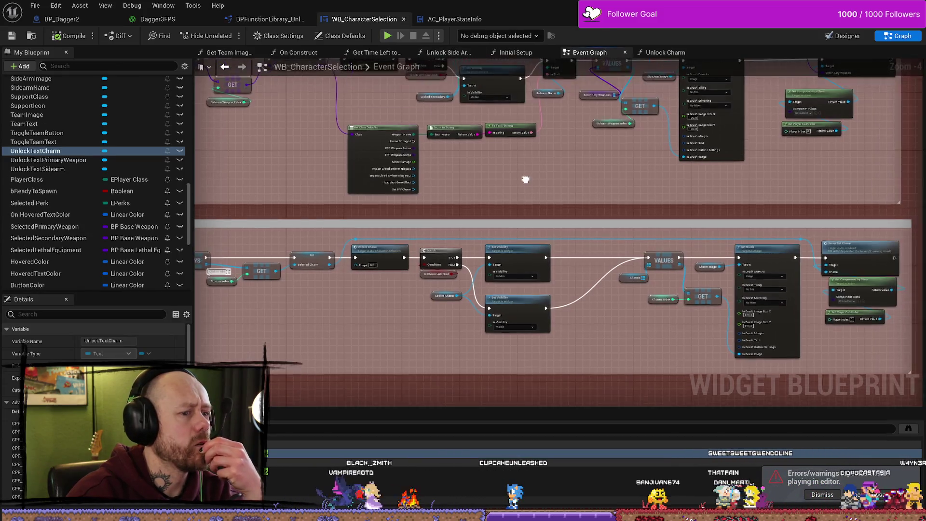
scroll(437, 273, up, 5)
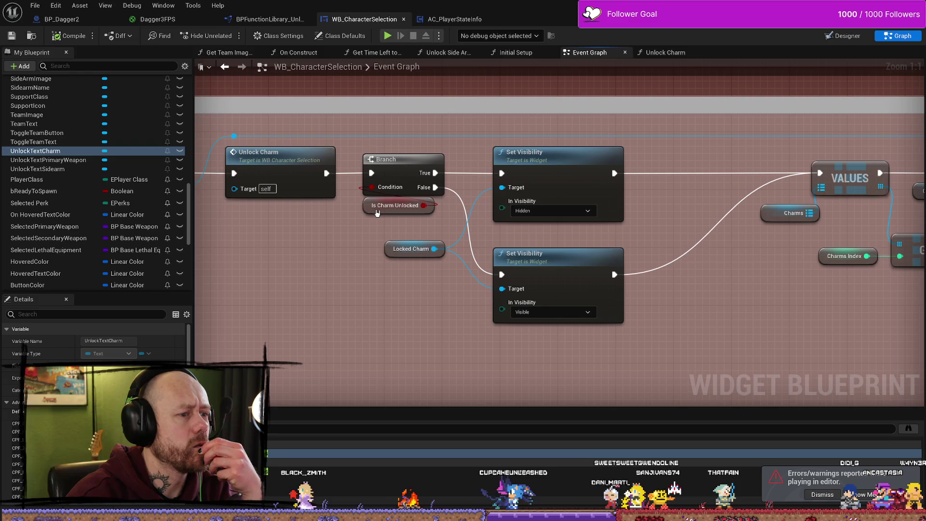
drag(375, 210, 368, 217)
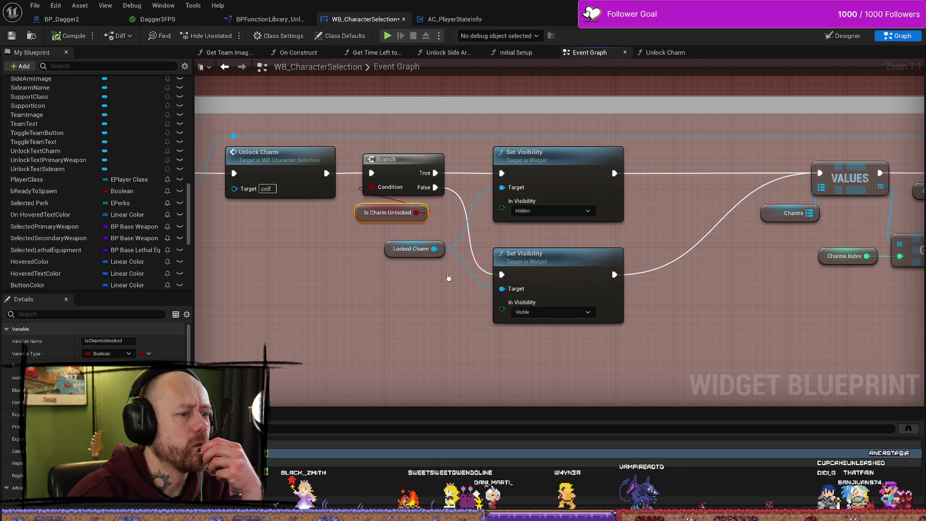
mouse_move(434, 285)
mouse_down()
mouse_move(355, 294)
mouse_move(472, 293)
mouse_move(477, 273)
mouse_move(606, 266)
mouse_up()
double_click(314, 179)
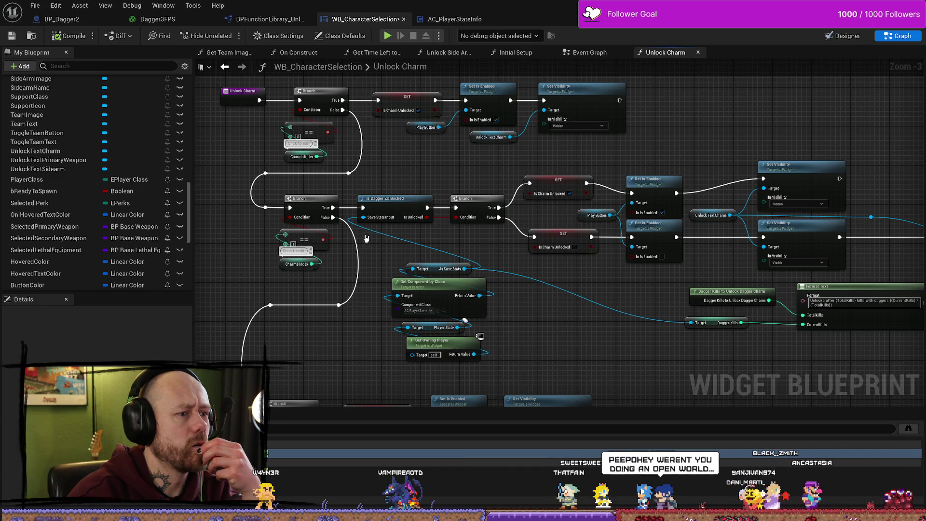
- Replace Is Dagger 2Unlocked with Is Dagger Charm Unlocked fed from As Save Stats, between the Branches
scroll(374, 229, up, 3)
mouse_move(406, 152)
mouse_down()
mouse_move(424, 211)
mouse_move(423, 168)
mouse_up()
click(408, 190)
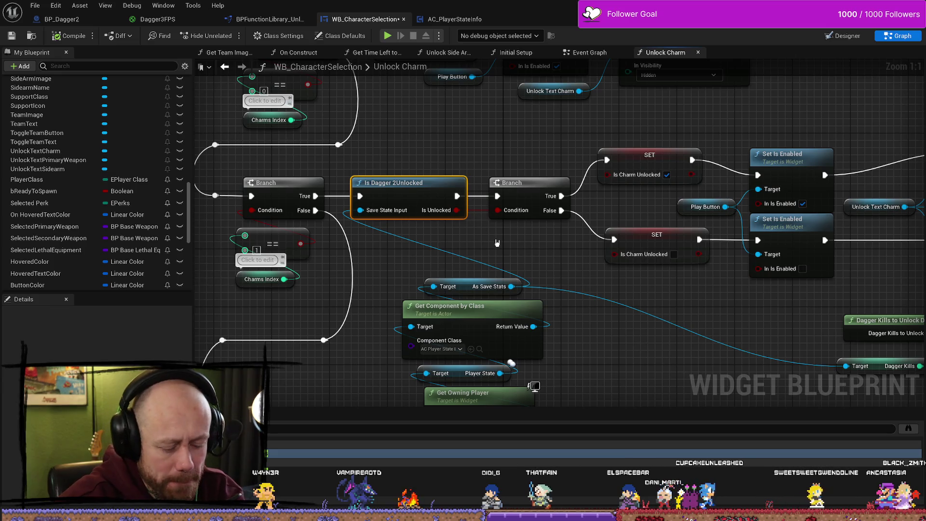
key(Delete)
mouse_move(511, 286)
mouse_down()
mouse_move(436, 233)
mouse_move(433, 218)
mouse_up()
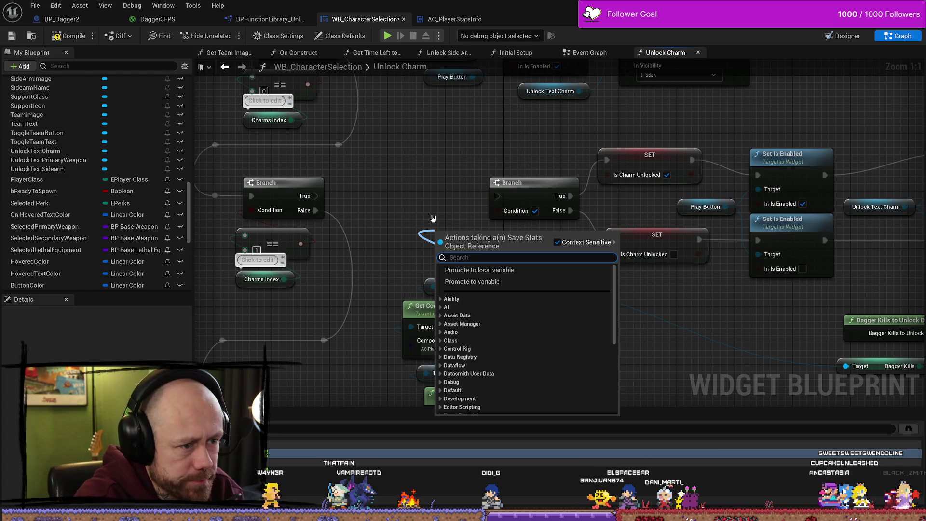
text(is)
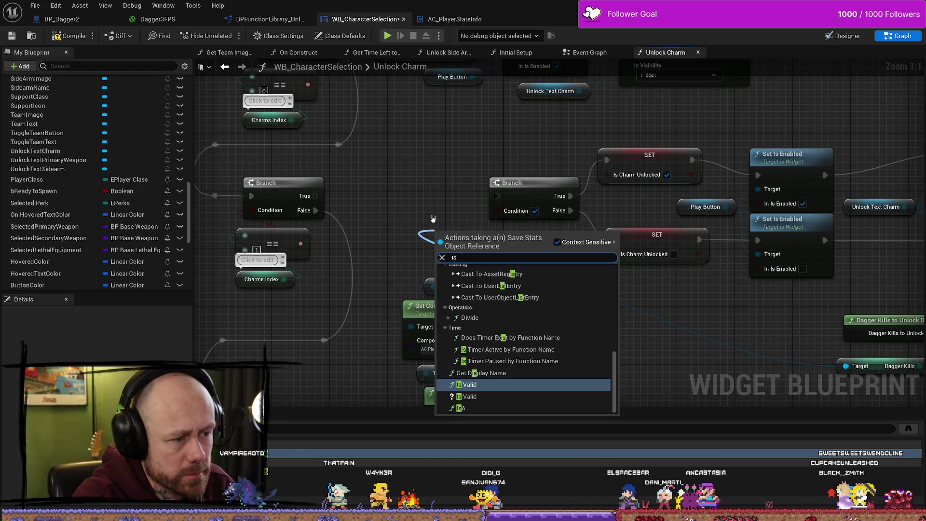
text(dagger)
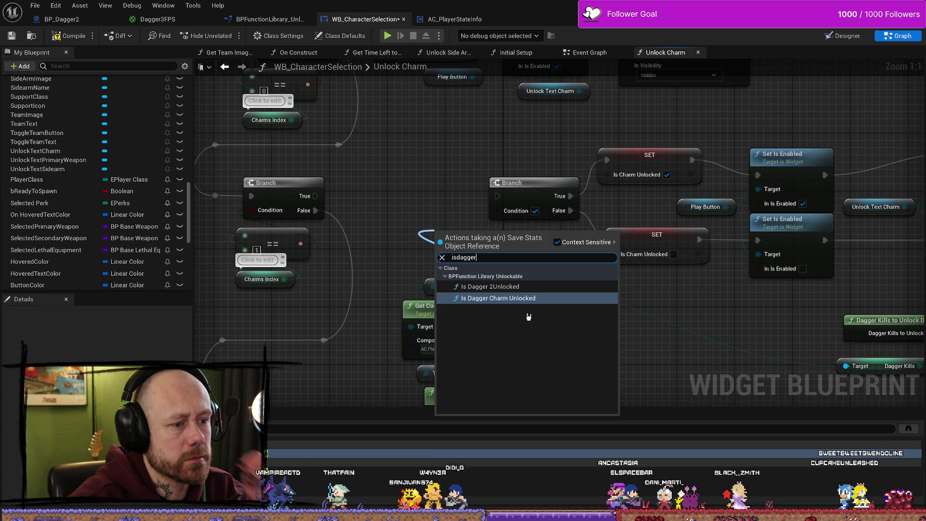
key(Return)
drag(461, 254, 379, 234)
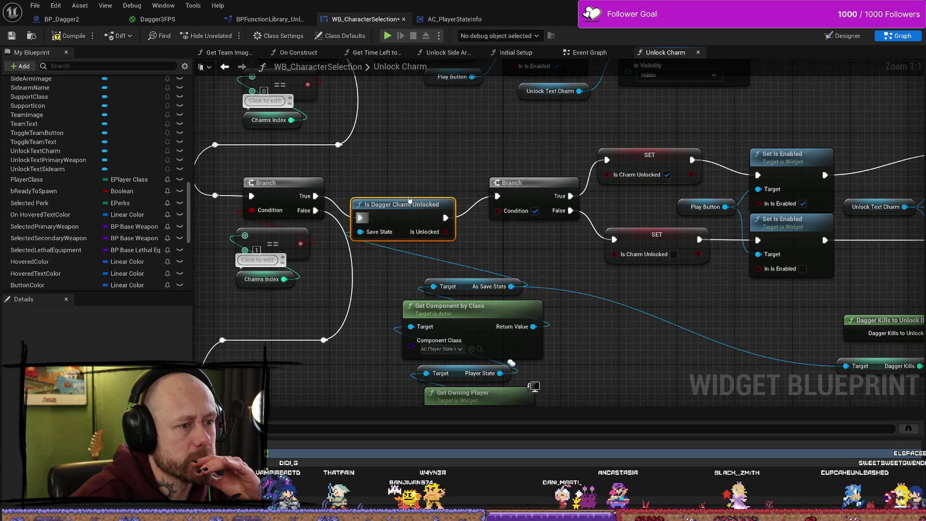
drag(407, 202, 408, 185)
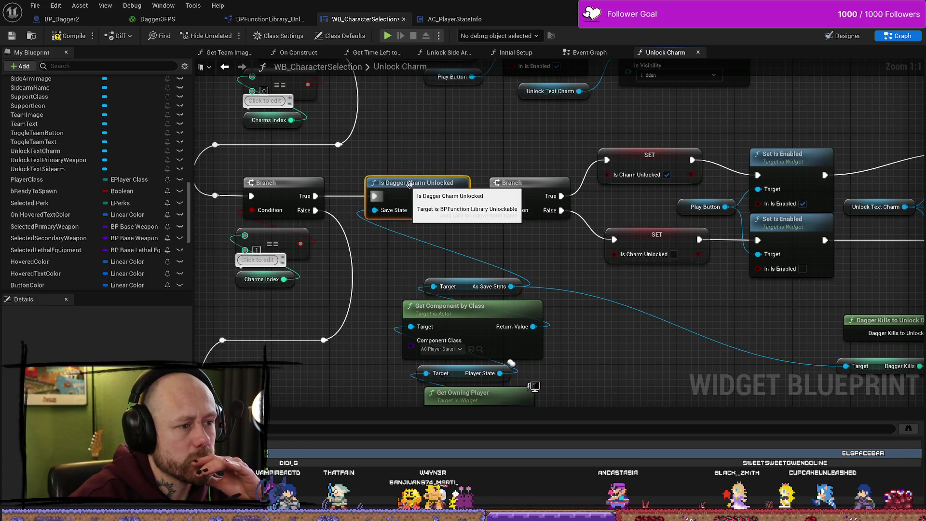
- Compile and save the WB_CharacterSelection widget blueprint, returning to the level editor
key(F7)
key(ctrl+s)
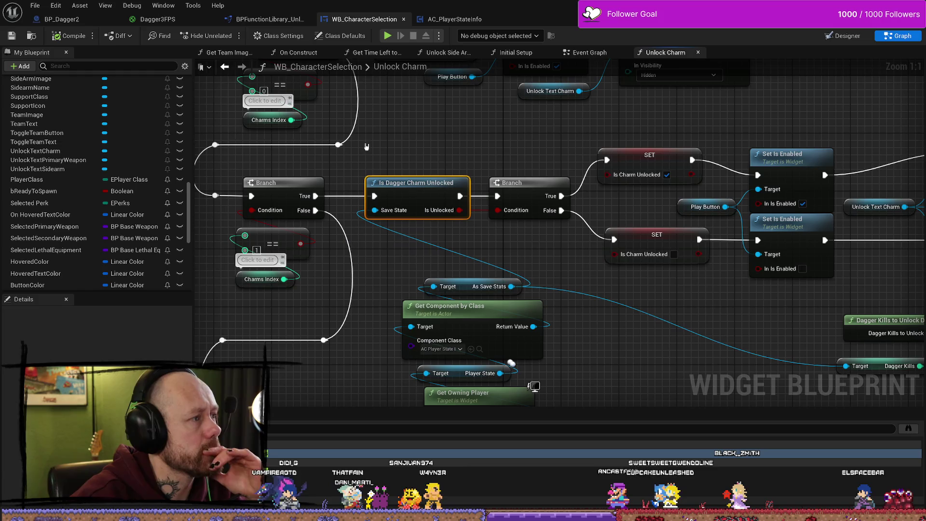
key(alt+Tab)
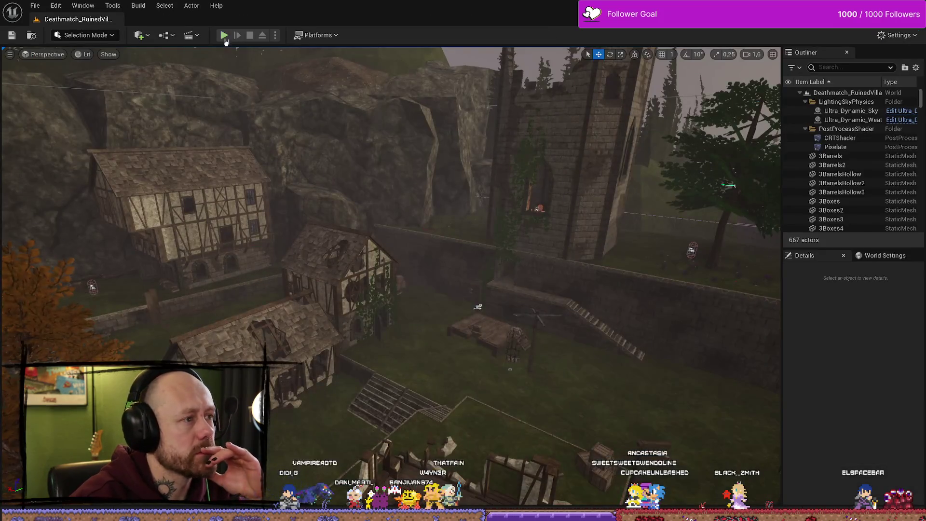
- Run a brief play test, stop it, and bring the Bloodspill Steam store page over the editor
click(224, 35)
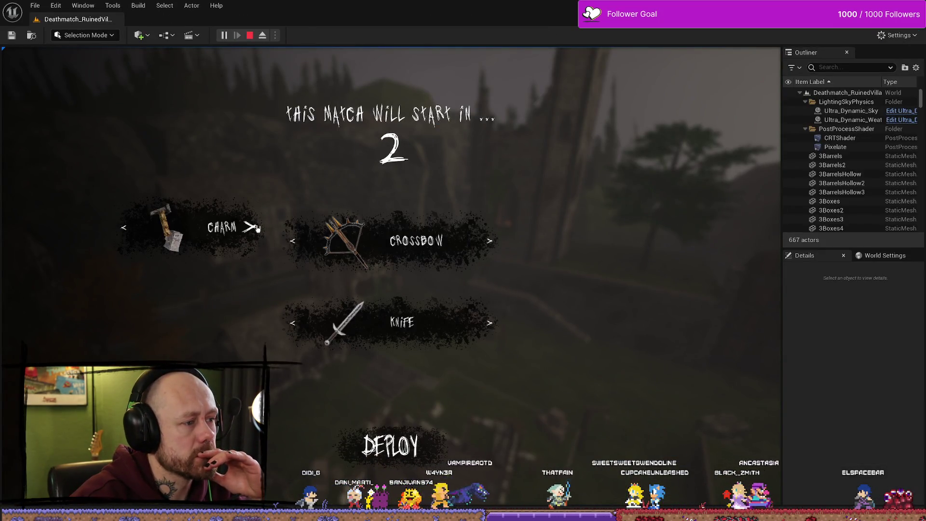
click(257, 228)
key(w)
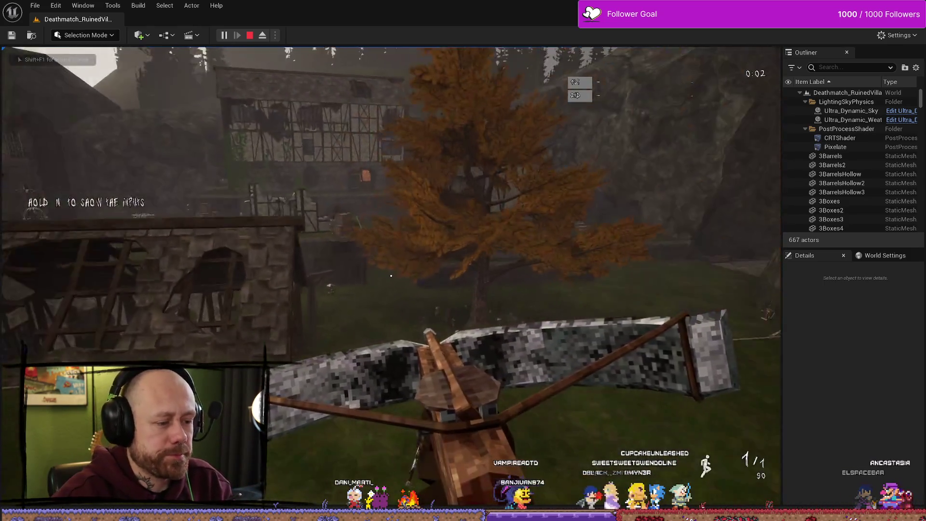
key(Escape)
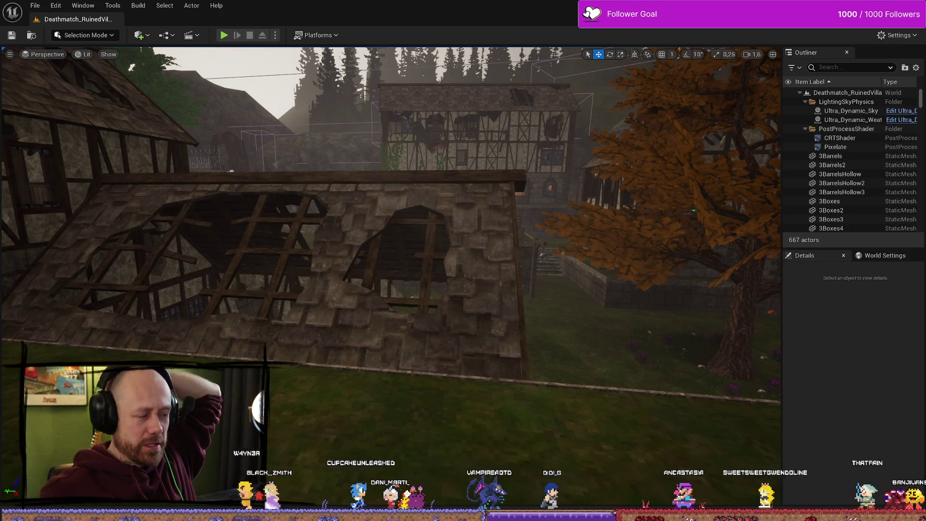
mouse_move(231, 171)
mouse_down()
mouse_move(432, 314)
mouse_move(770, 250)
mouse_up()
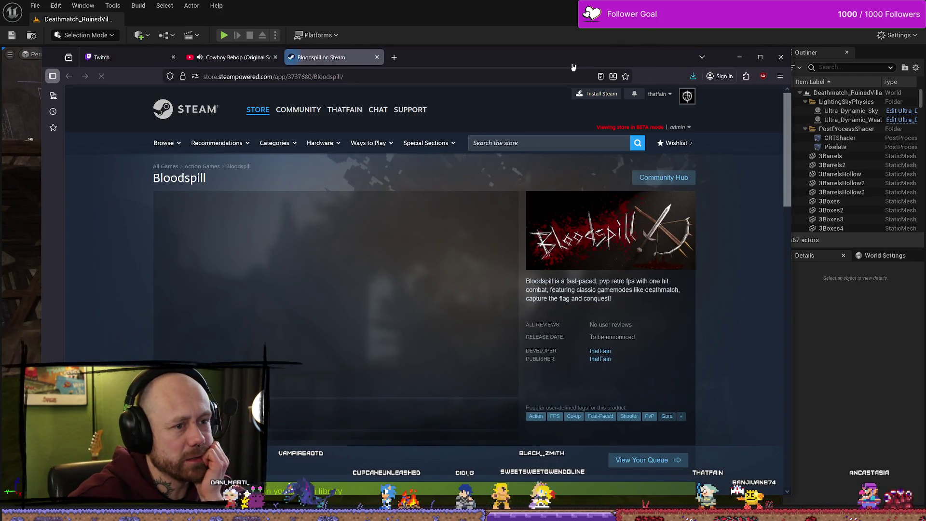
drag(573, 66, 638, 49)
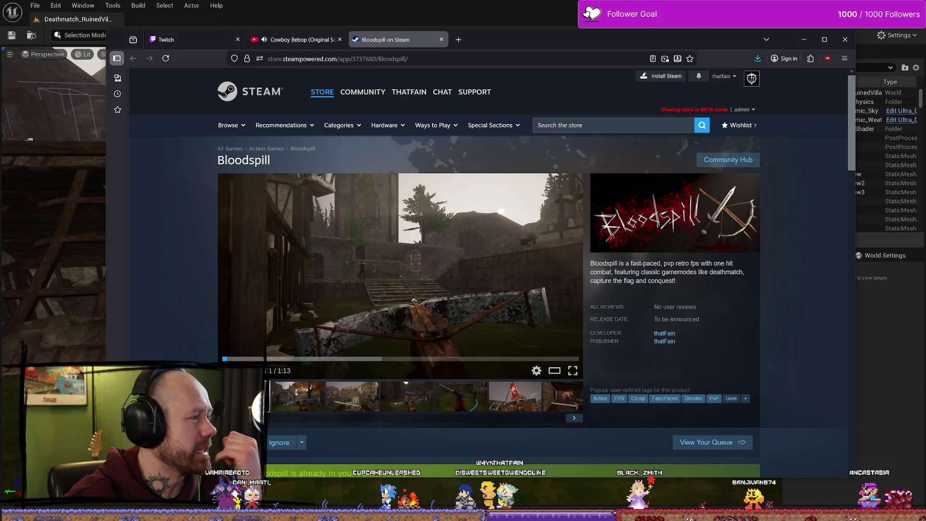
key(alt+Tab)
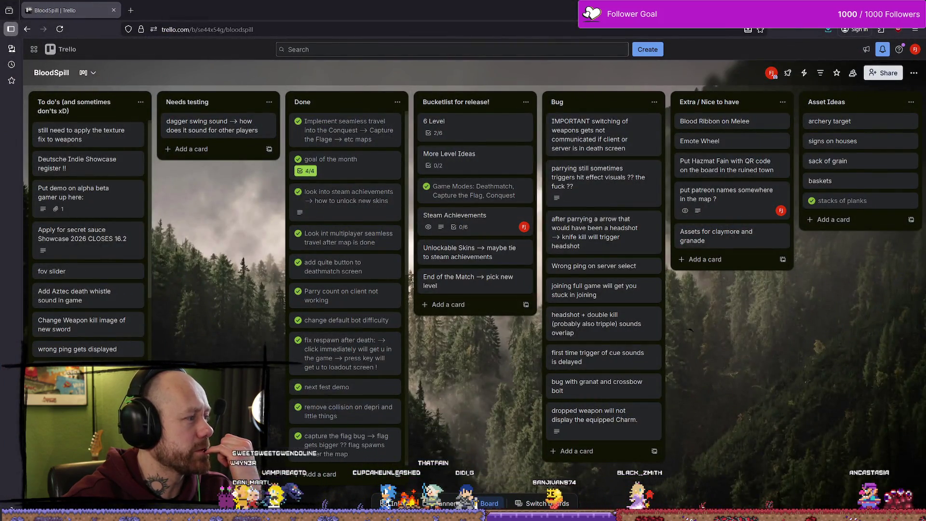
key(alt+Tab)
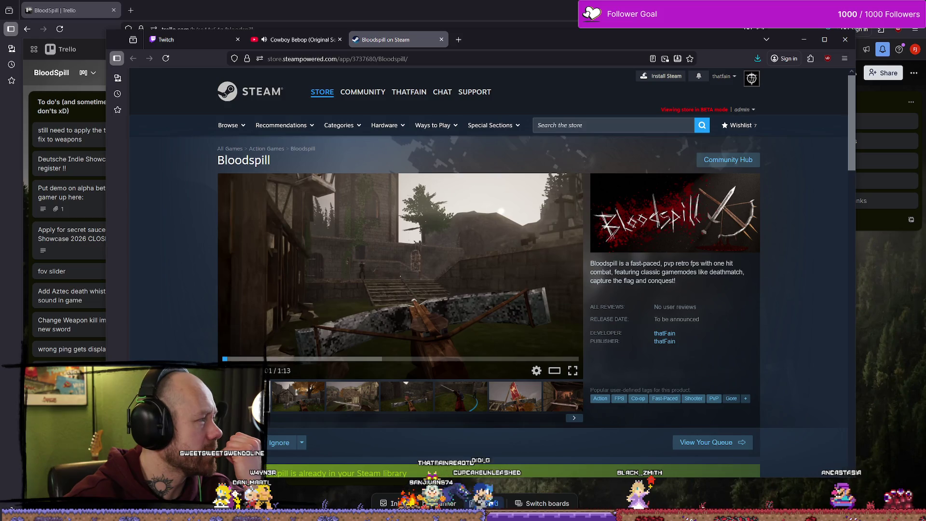
key(ctrl+shift+Tab)
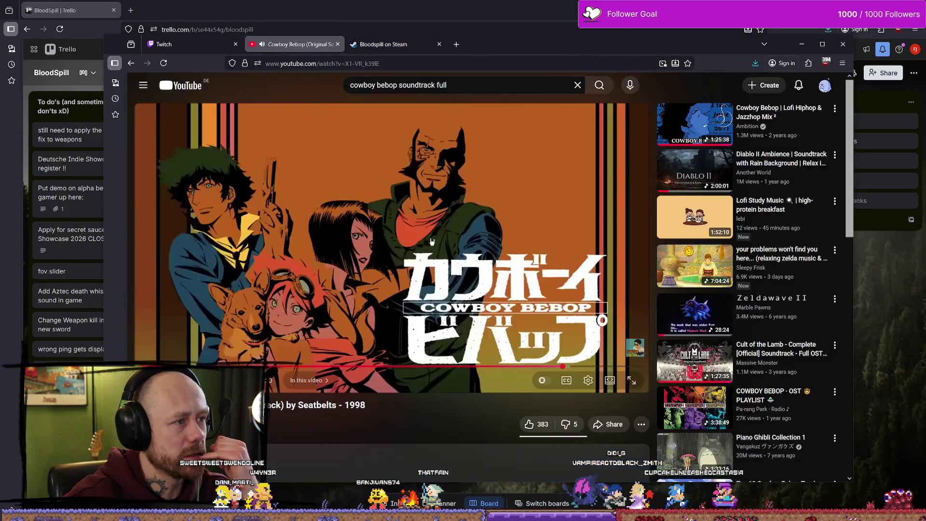
key(alt+Tab)
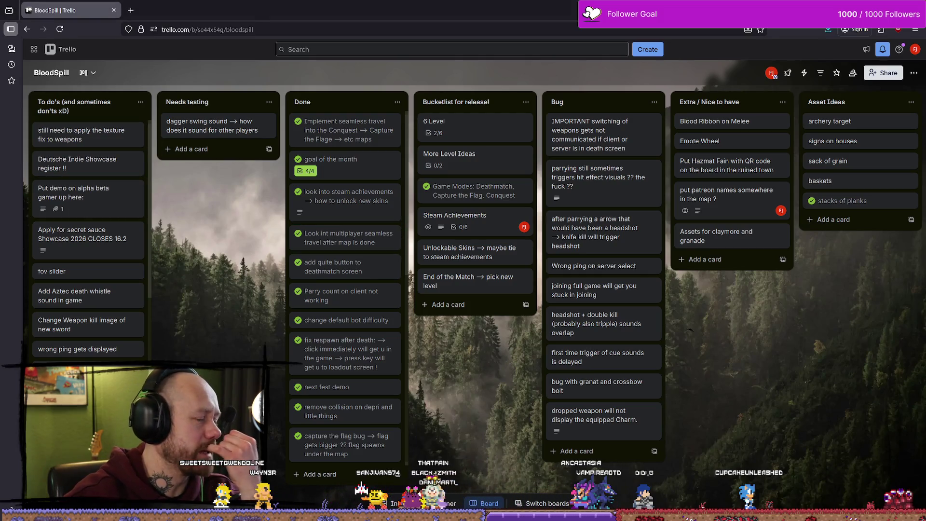
key(alt+Tab)
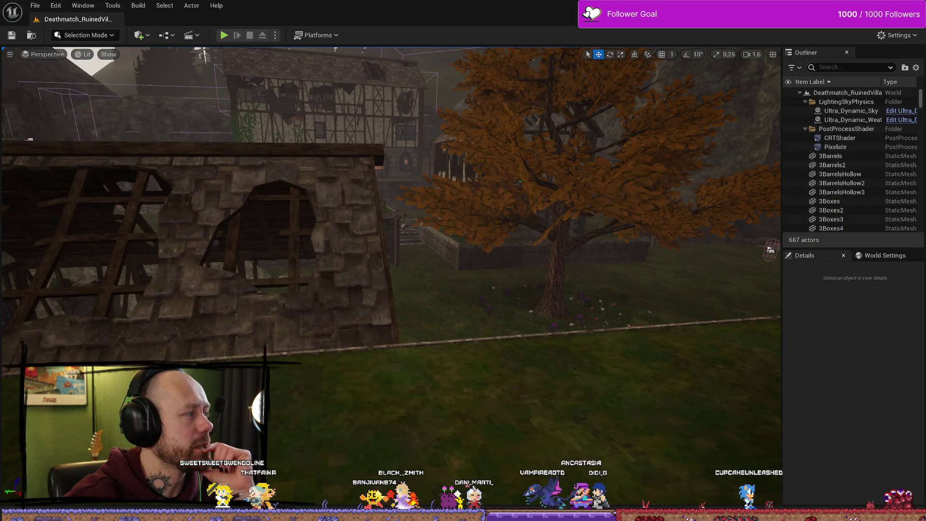
key(alt+Tab)
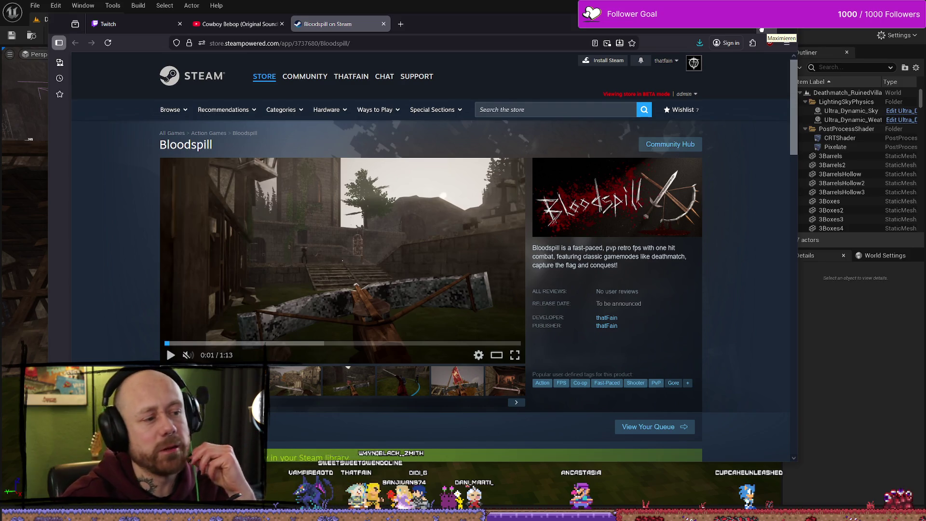
- Maximize the browser on the Bloodspill Steam page and highlight the Bloodspill title text
click(761, 29)
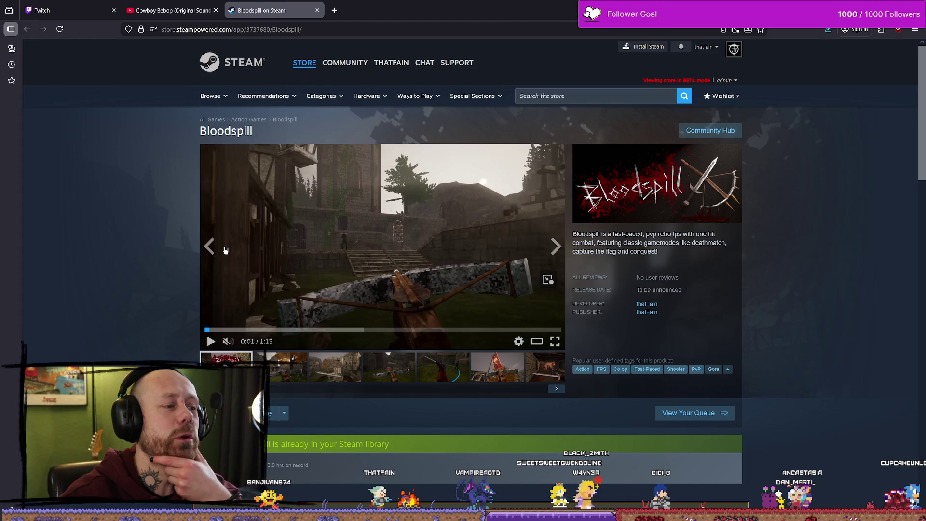
mouse_move(252, 131)
mouse_down()
mouse_move(197, 130)
mouse_move(193, 117)
mouse_move(251, 131)
mouse_move(201, 133)
mouse_up()
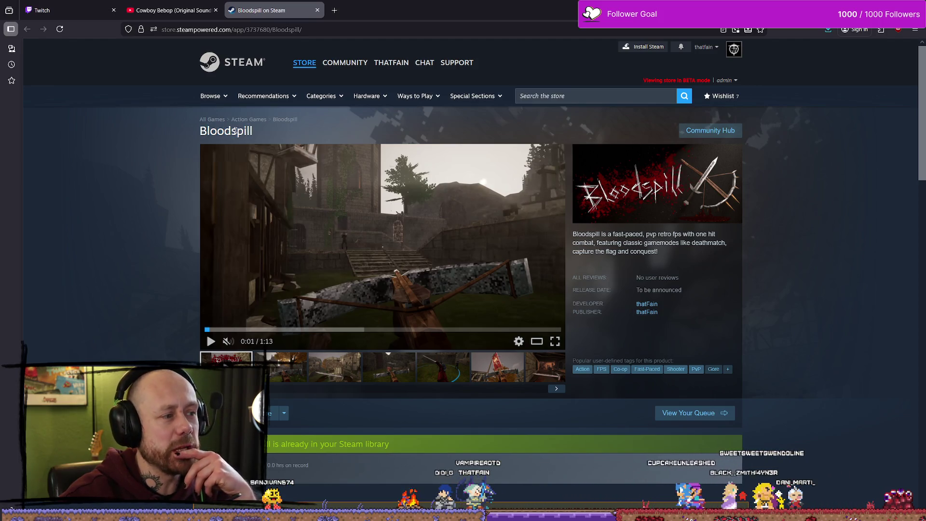
click(125, 144)
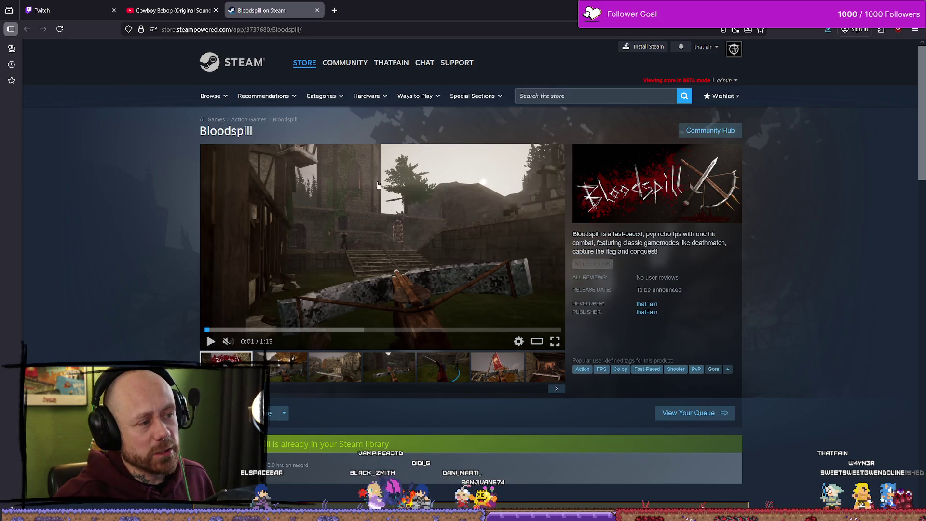
drag(199, 131, 243, 130)
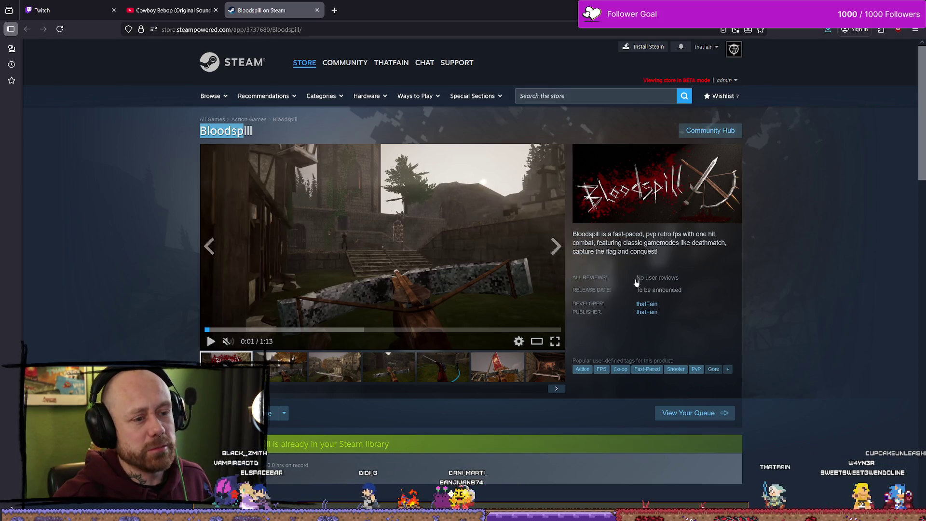
- Play the Bloodspill trailer with one pause and stop it at 0:36 of 1:13
drag(647, 234, 680, 234)
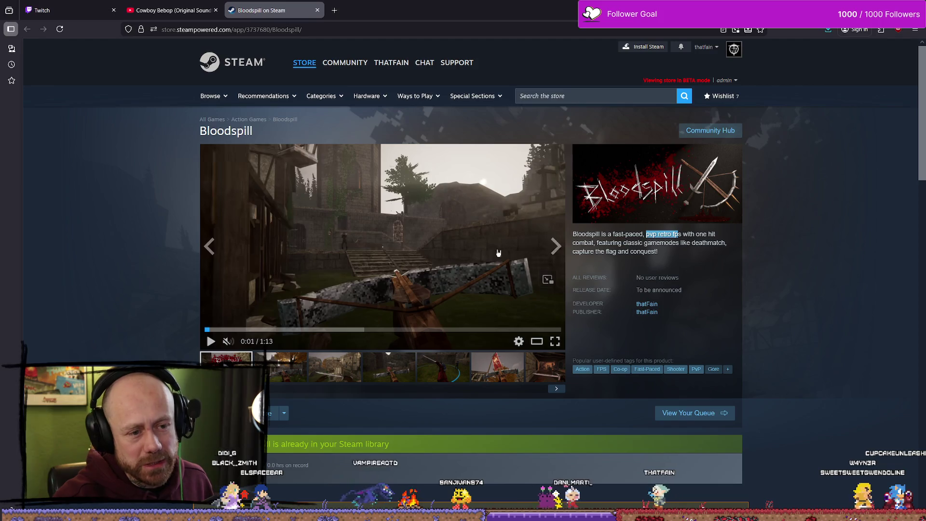
click(297, 340)
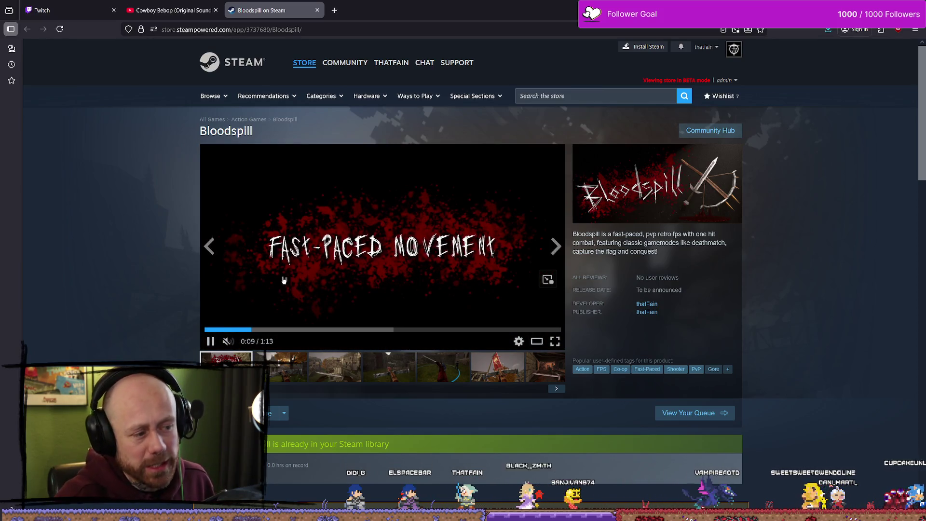
click(454, 237)
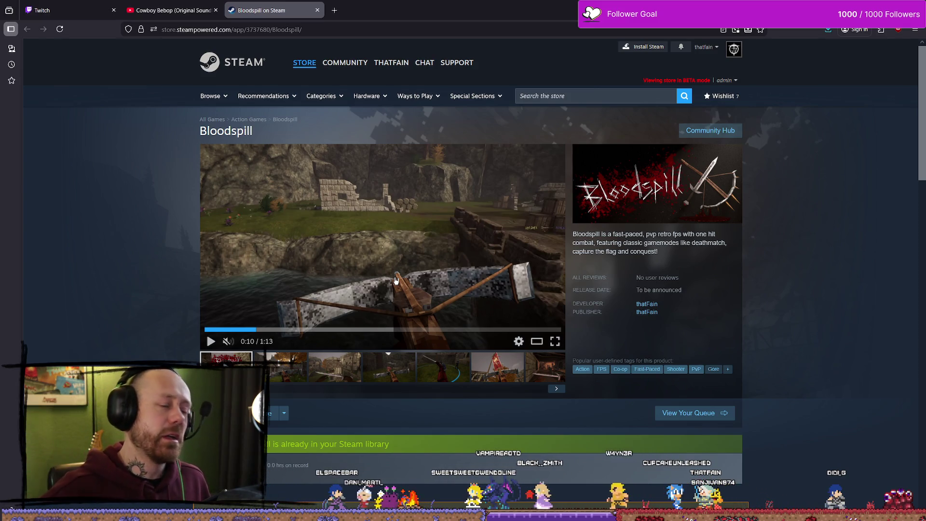
click(440, 279)
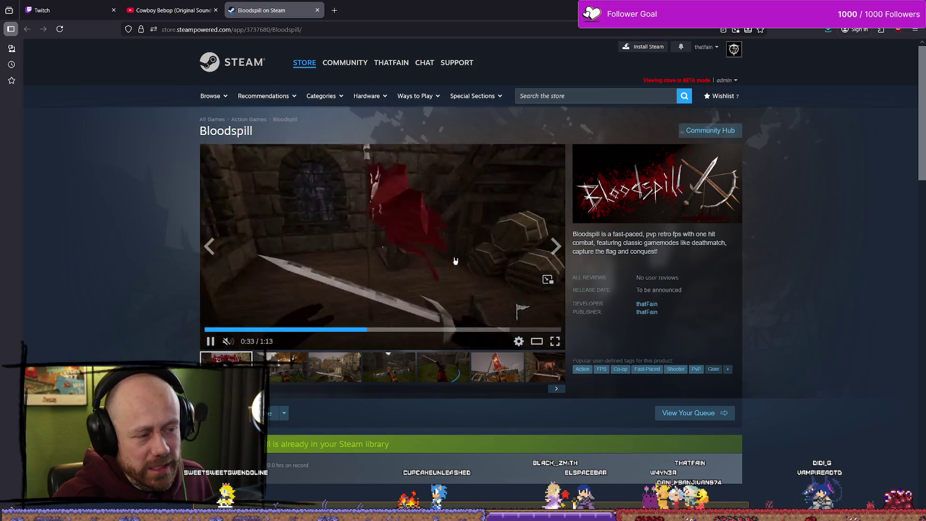
click(338, 222)
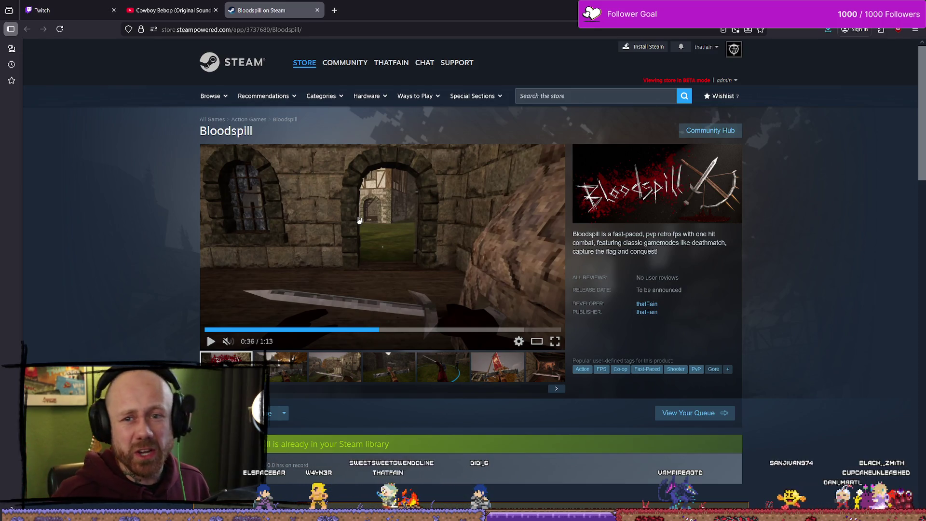
- Resume the Bloodspill trailer, then close the 'Bloodspill on Steam' tab to return to YouTube
mouse_move(425, 258)
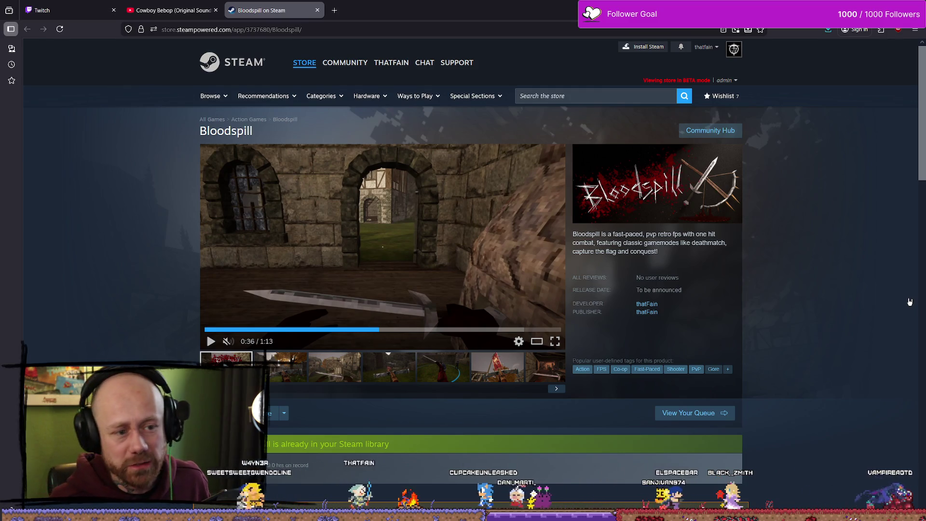
mouse_move(478, 198)
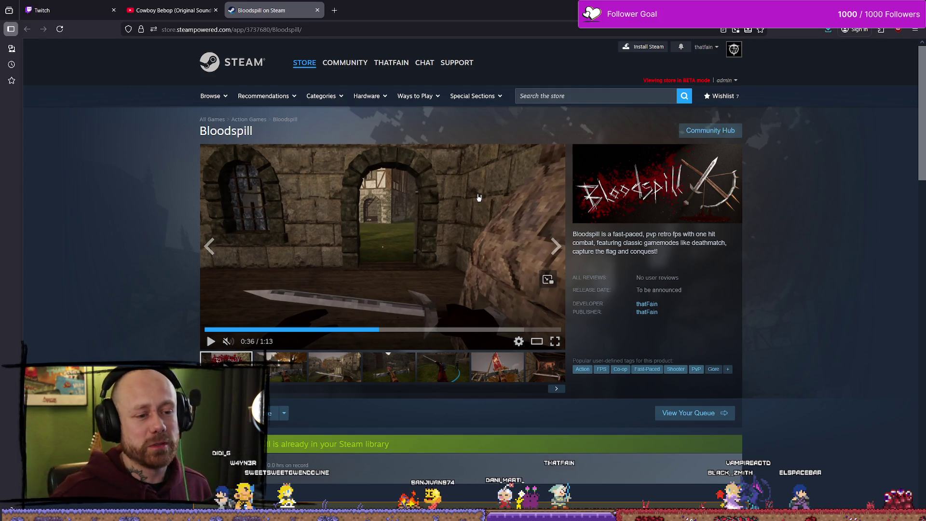
click(379, 272)
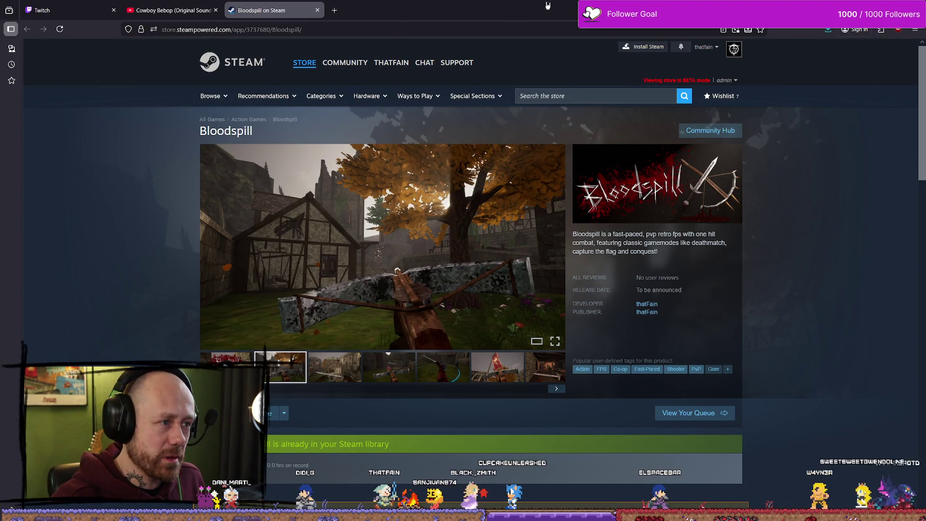
click(318, 9)
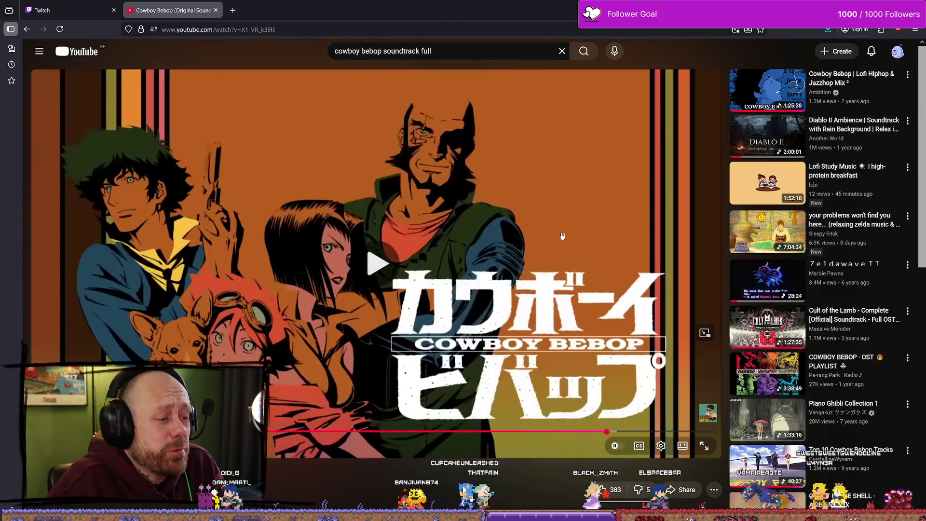
- Move the browser off the left edge to reveal the Deathmatch_RuinedVillage level editor
mouse_move(522, 4)
mouse_down()
mouse_move(67, 97)
mouse_move(0, 97)
mouse_up()
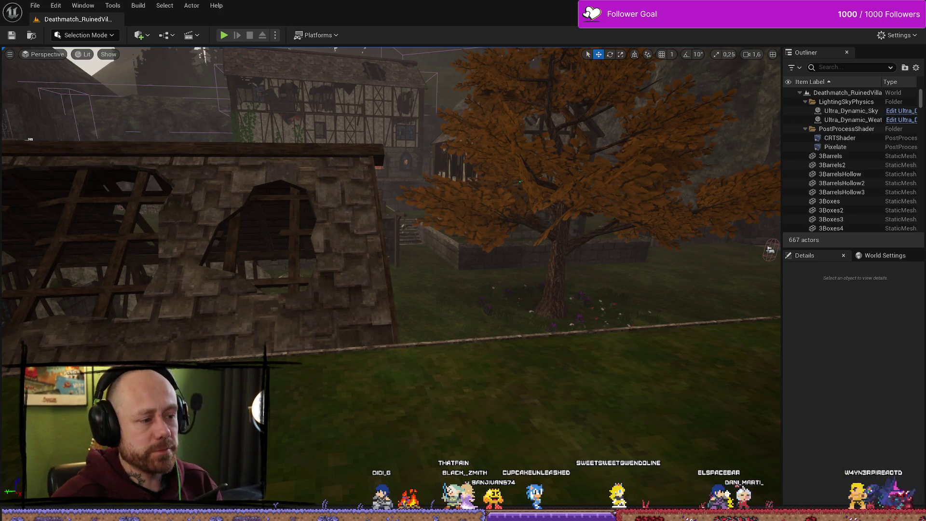
- Fly the viewport camera to a wide view of the houses and start Play-in-Editor
drag(434, 217, 415, 207)
drag(463, 260, 386, 251)
click(224, 35)
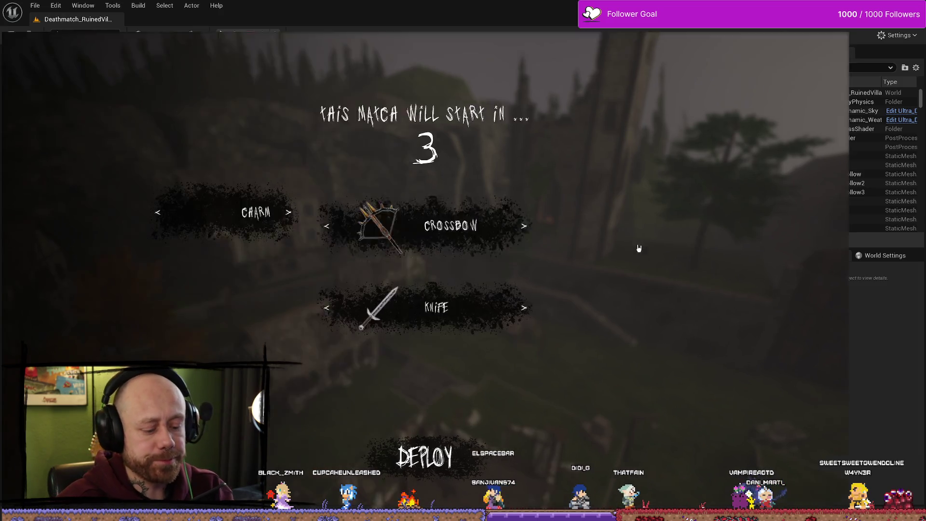
- Go fullscreen (F11) and cycle the Charm slot twice to the hammer-and-sword charm
key(F11)
click(308, 204)
click(314, 199)
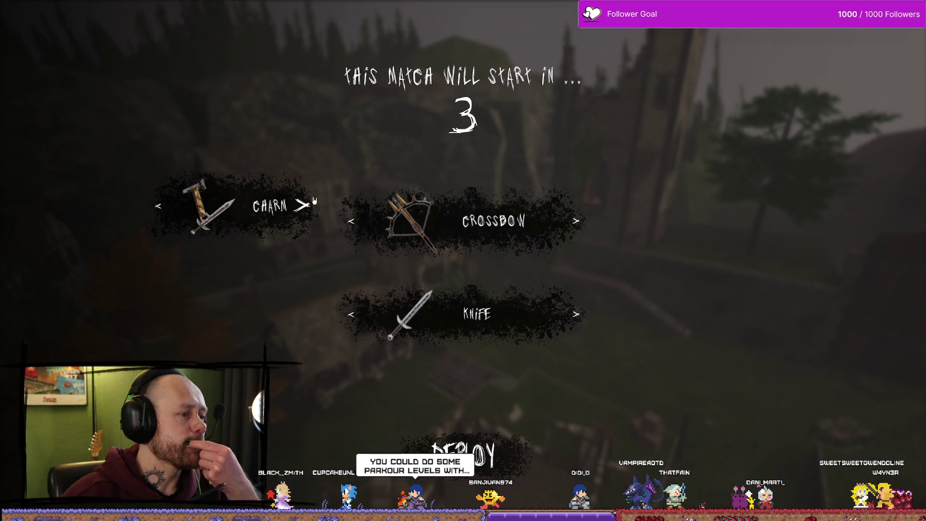
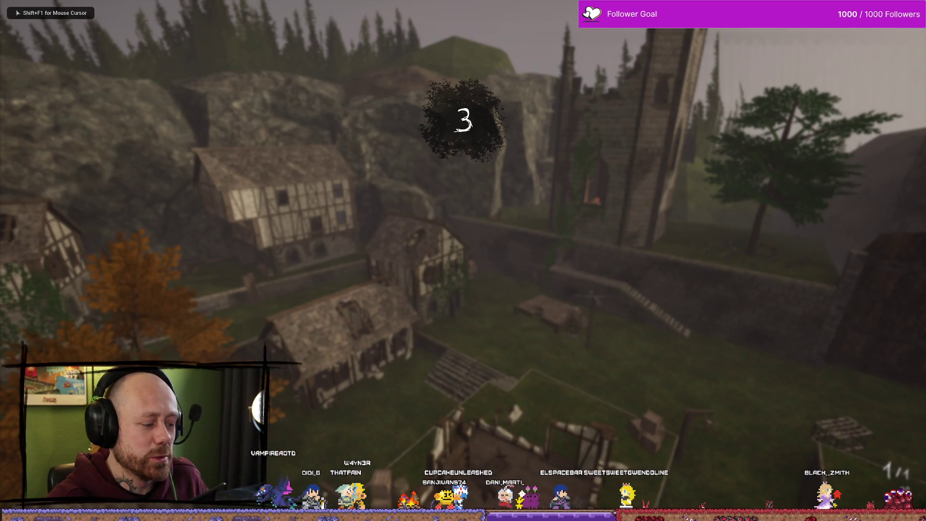
- Restart play and cycle the Knife slot to see it locked at 5 of 100 kills
key(Escape)
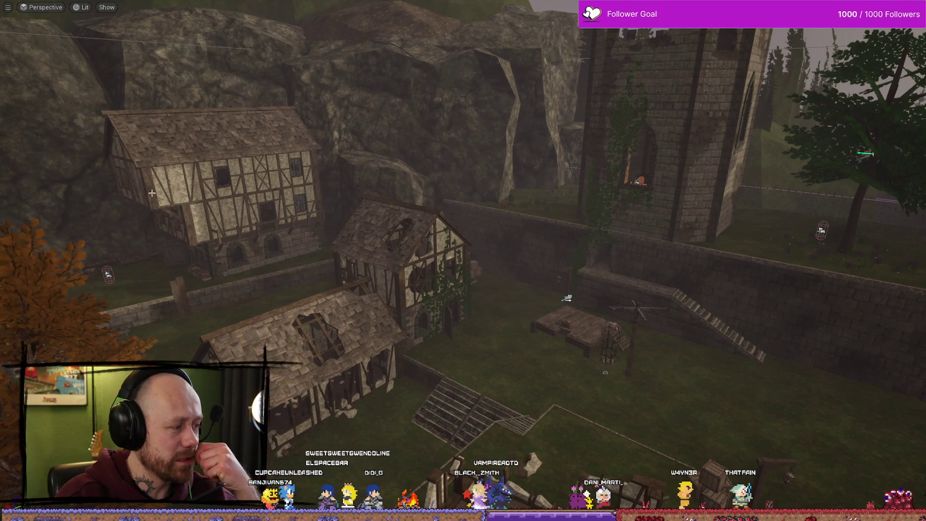
key(alt+p)
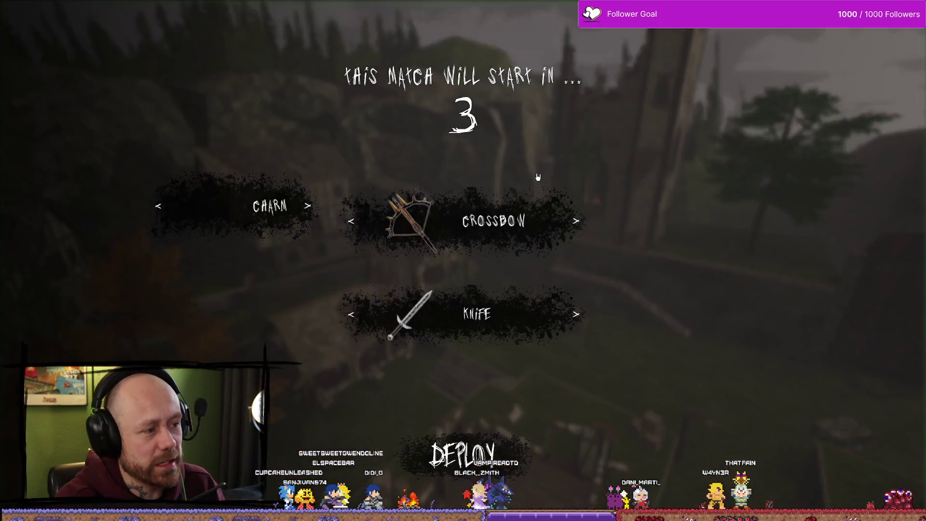
click(582, 305)
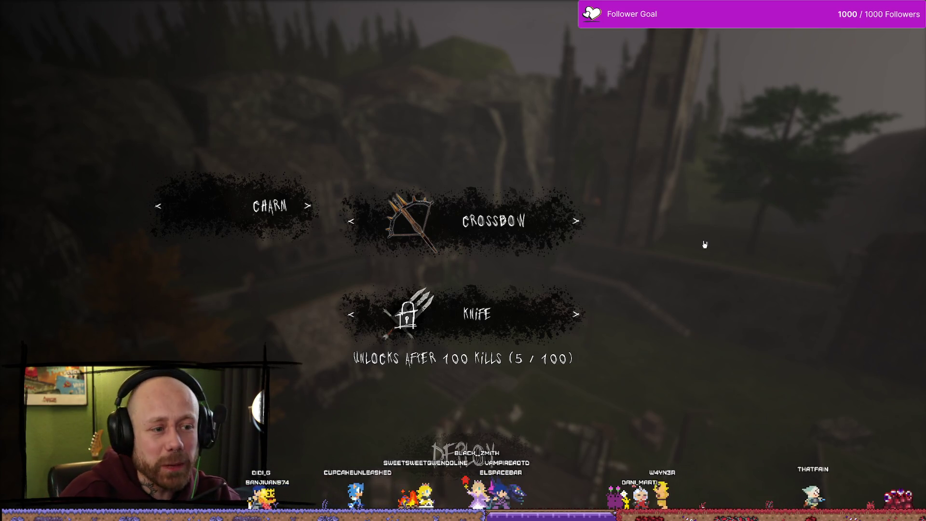
click(576, 318)
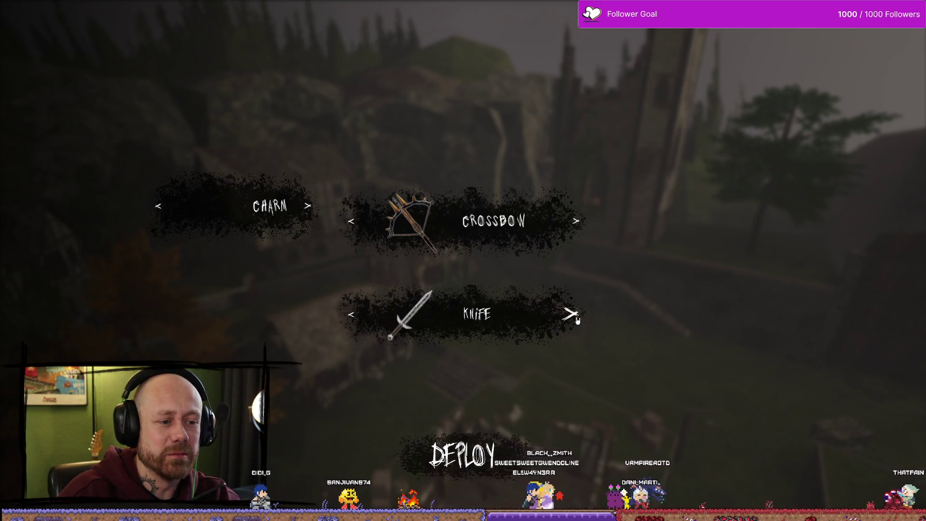
click(577, 318)
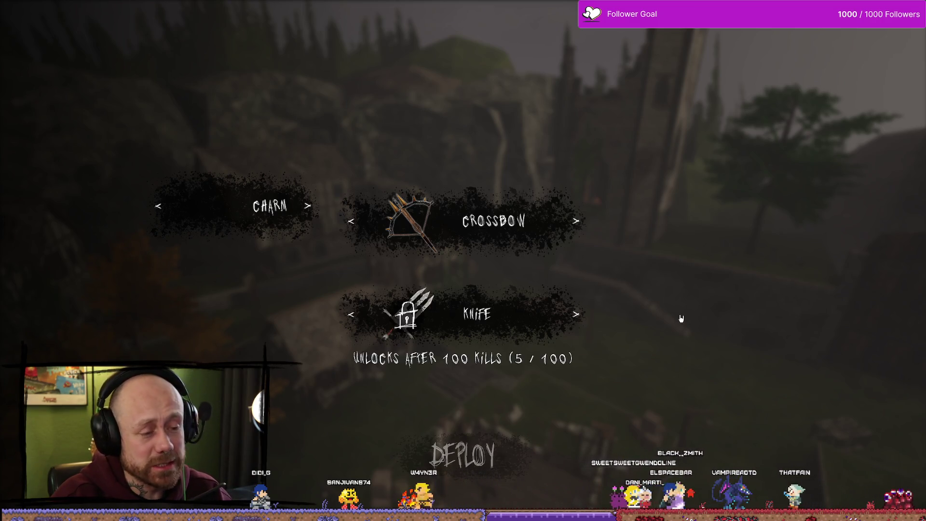
- Stop the play session and load youtube.com in the browser
key(Escape)
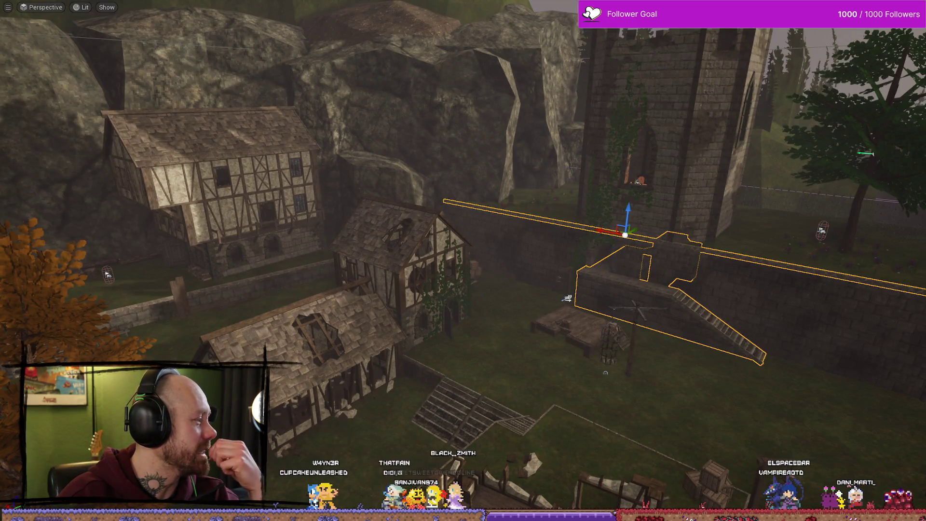
text(youtube.com)
key(Return)
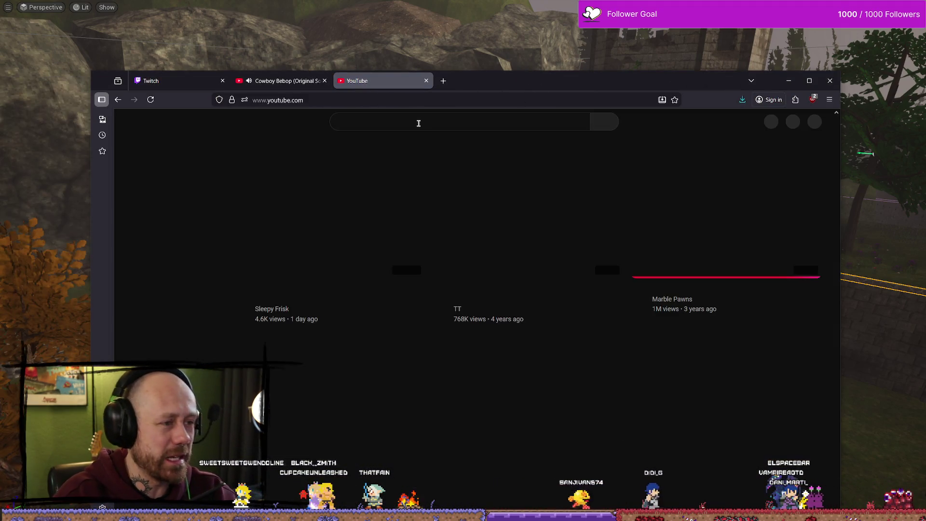
- Search YouTube for 'bloodthief'
click(459, 116)
text(bloods)
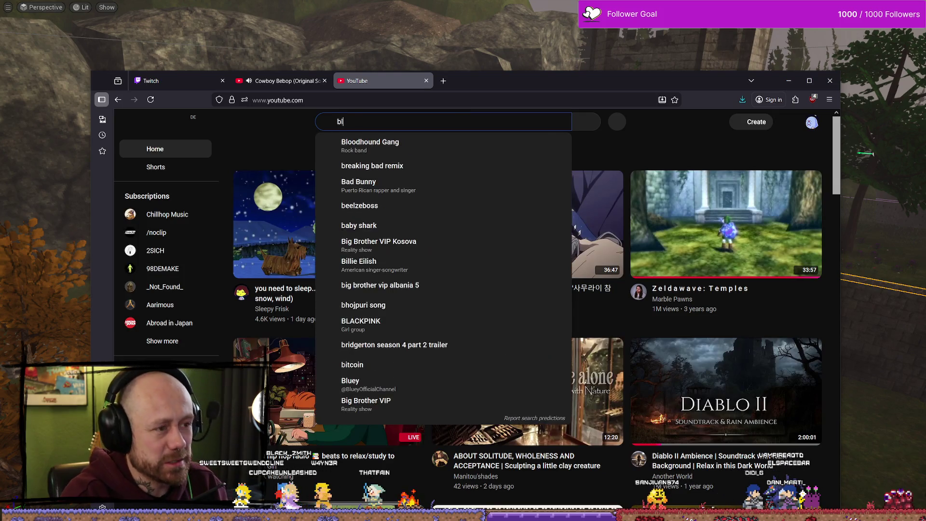
key(BackSpace)
text(thief)
key(Return)
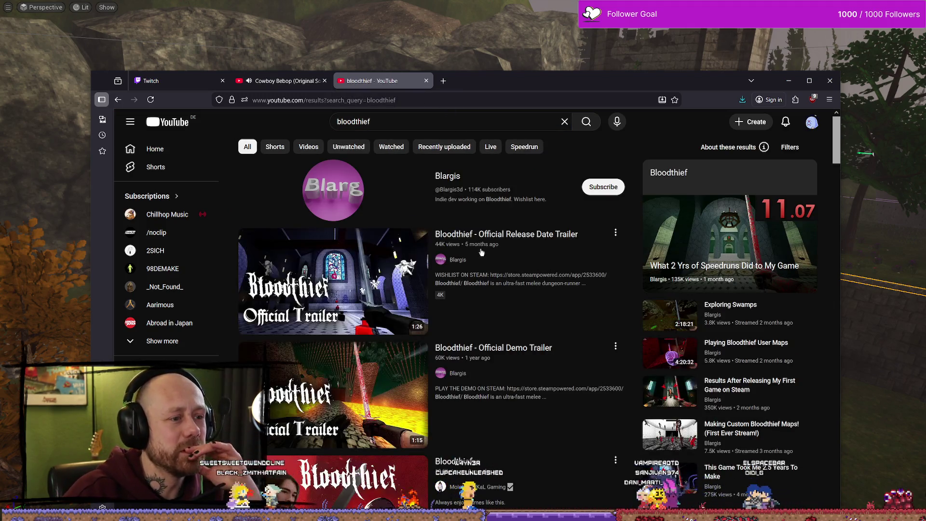
- Watch the Bloodthief release date trailer, open a new tab, and return to the editor
click(513, 236)
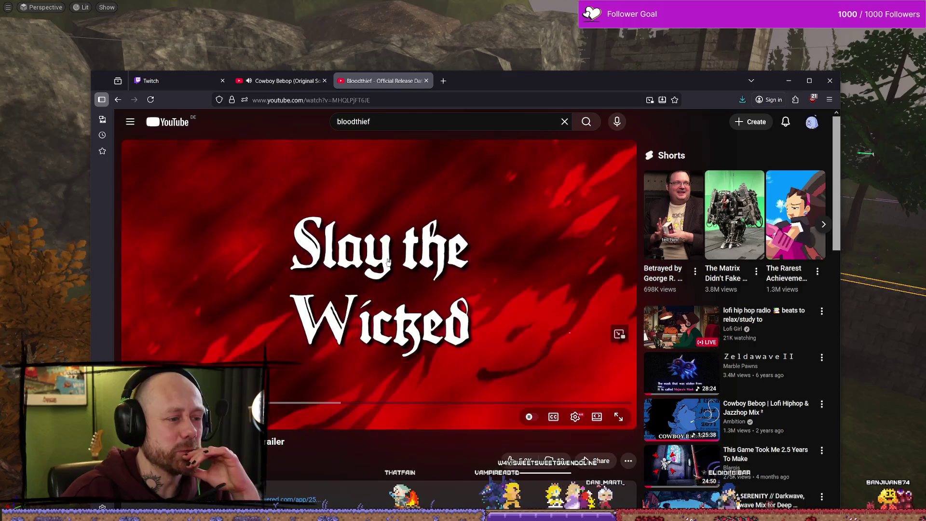
click(316, 402)
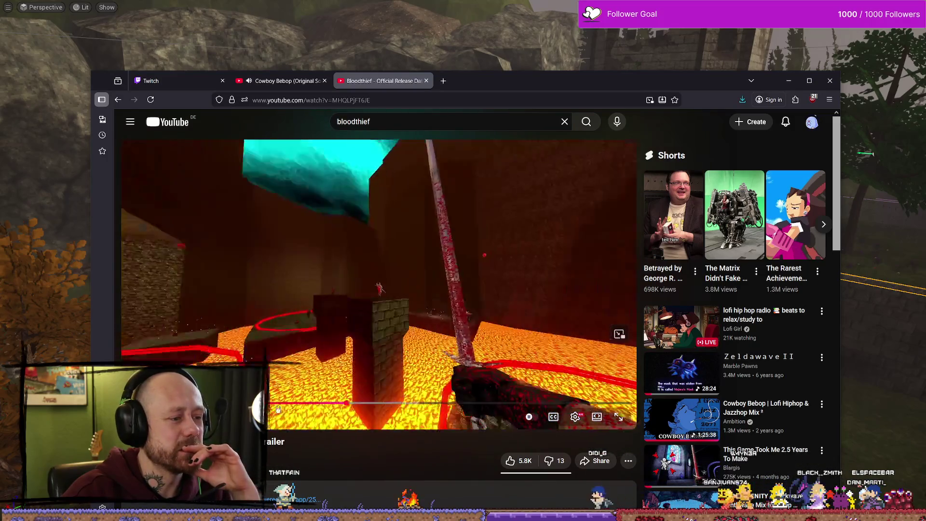
key(ctrl+t)
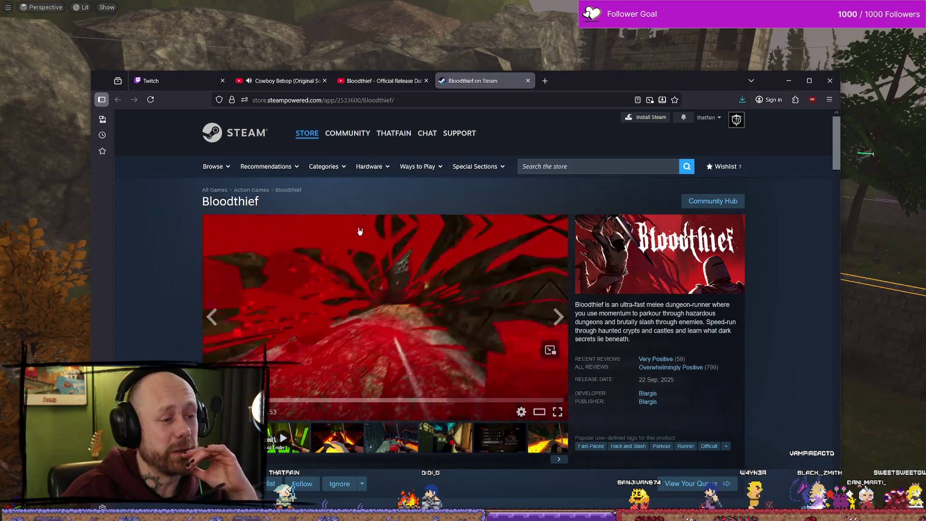
key(alt+Tab)
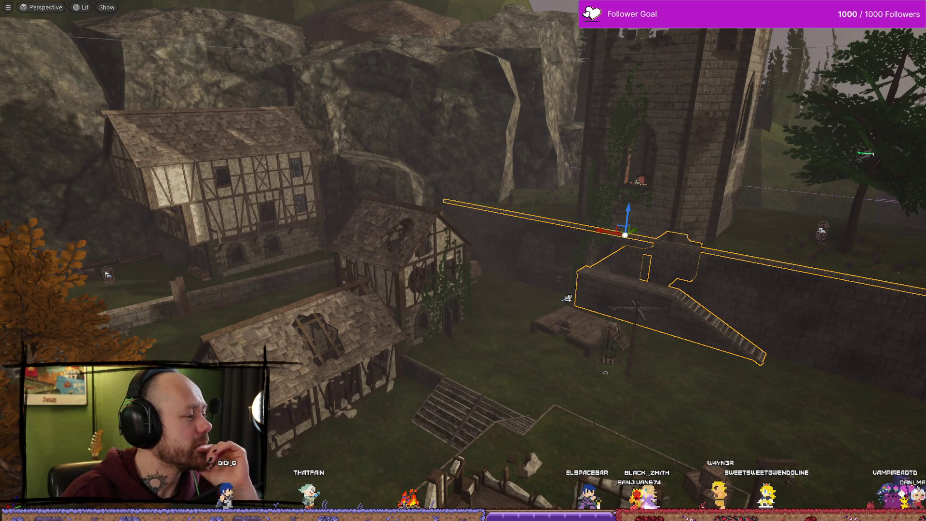
- Pull back over the cliffs and tower, exit immersive mode, and look around the tavern's shelves and barrels
mouse_move(538, 275)
mouse_down()
mouse_move(528, 217)
mouse_move(528, 275)
mouse_move(471, 227)
mouse_up()
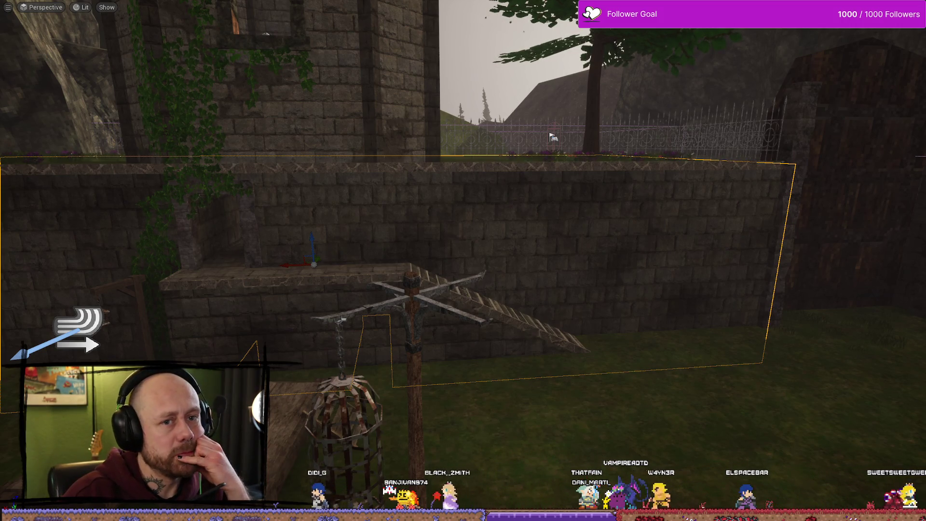
key(F11)
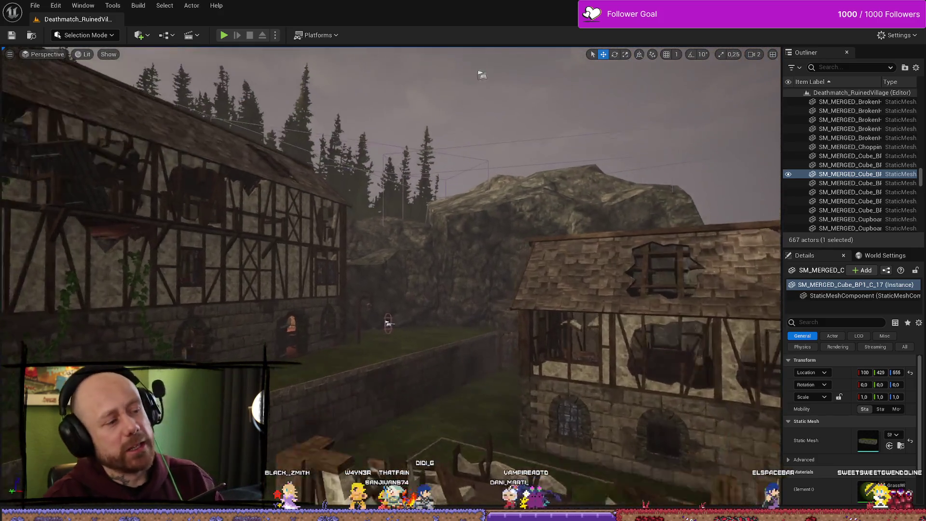
scroll(703, 273, down, 5)
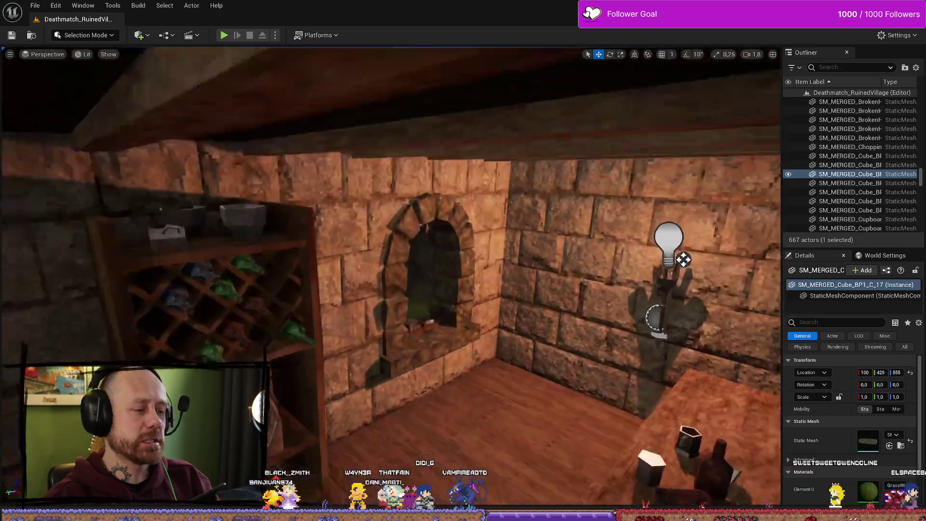
mouse_move(421, 258)
mouse_down()
mouse_move(464, 242)
mouse_move(545, 232)
mouse_move(440, 187)
mouse_up()
scroll(531, 233, down, 2)
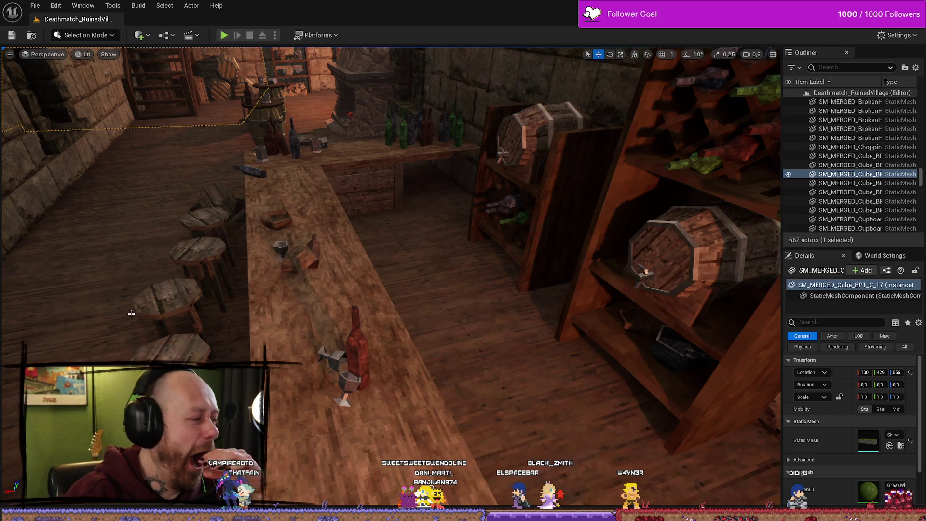
key(alt+Tab)
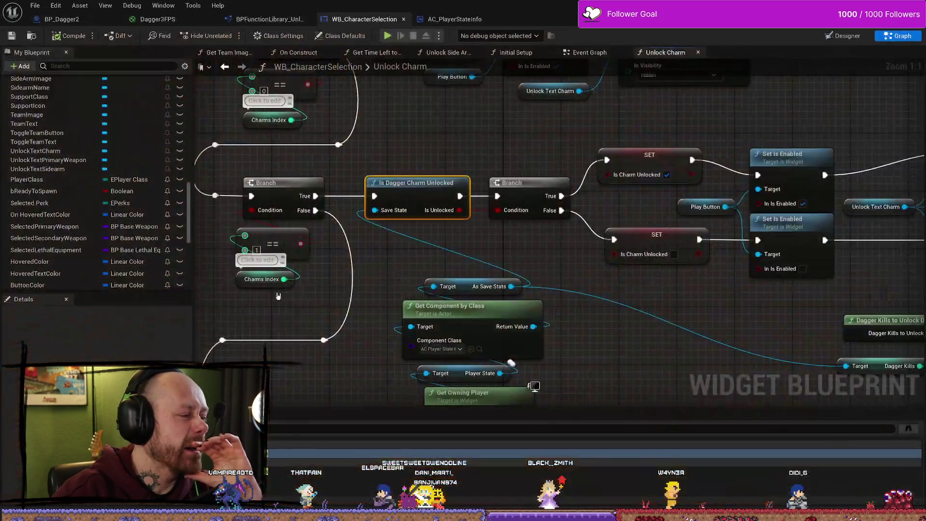
scroll(421, 222, down, 8)
scroll(421, 222, up, 5)
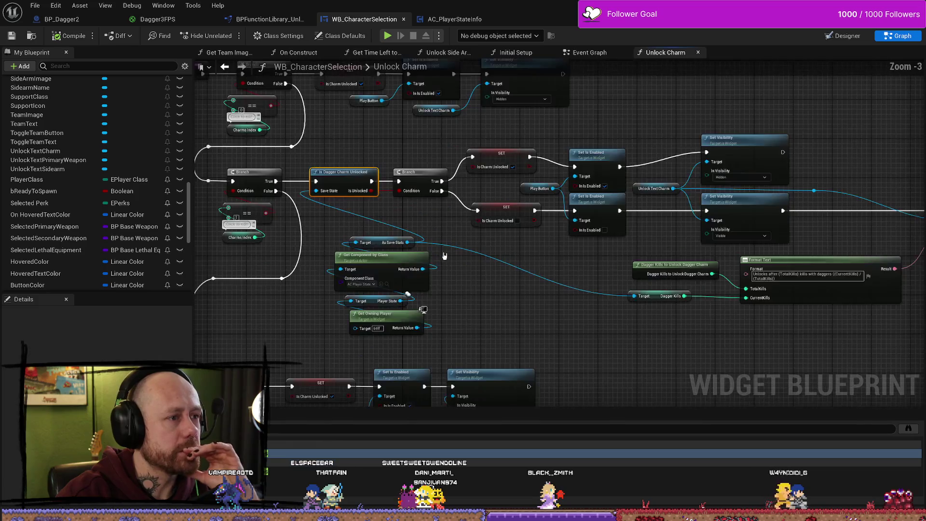
click(455, 19)
scroll(529, 287, down, 3)
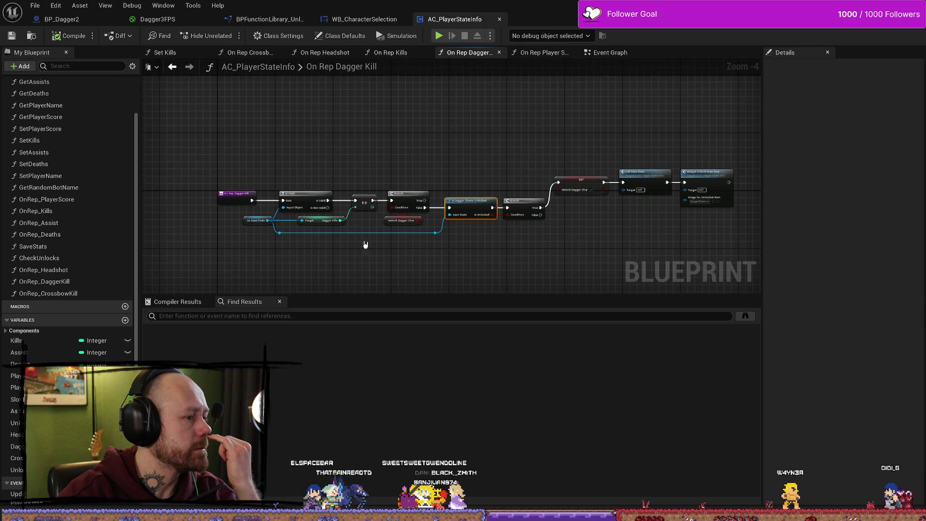
scroll(299, 263, up, 2)
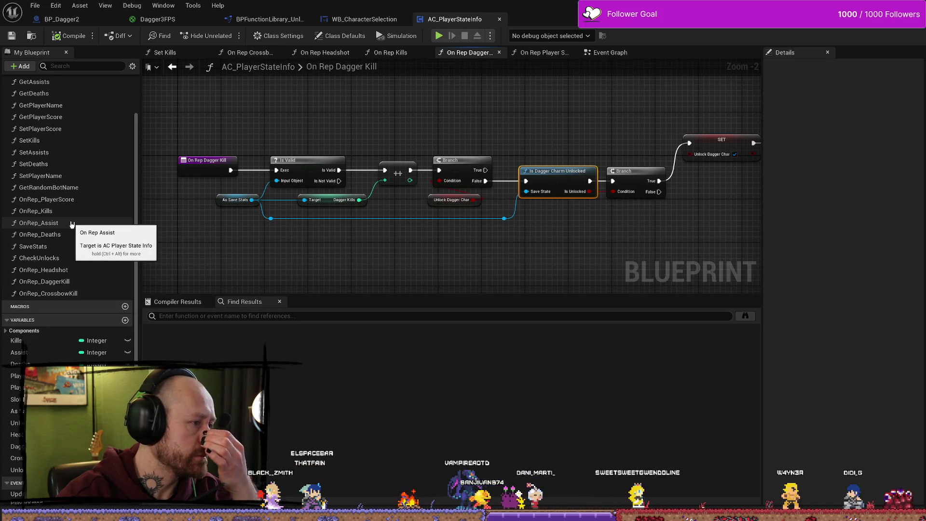
scroll(72, 145, up, 3)
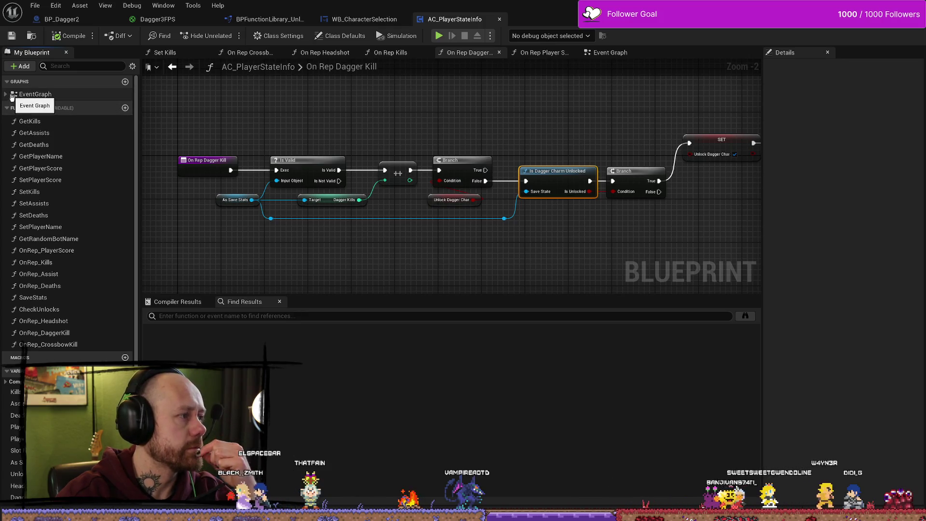
double_click(29, 121)
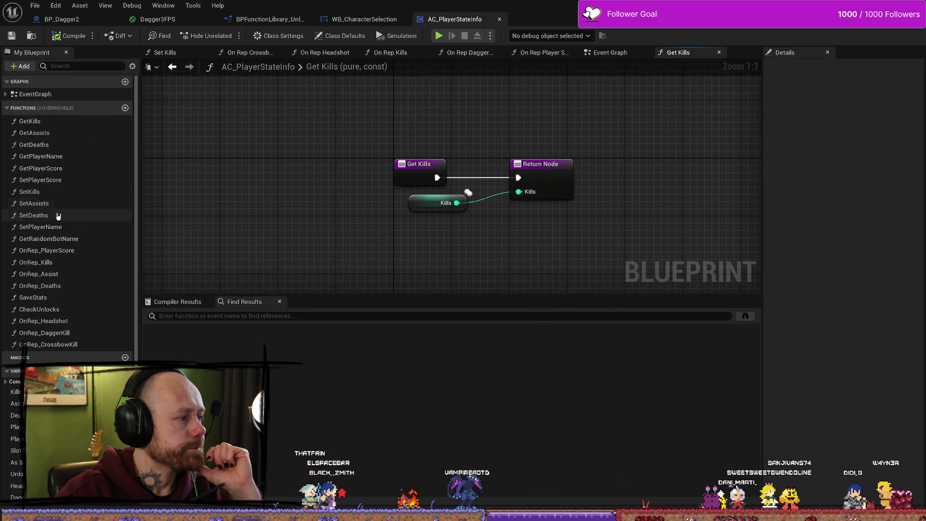
double_click(58, 263)
scroll(405, 199, up, 3)
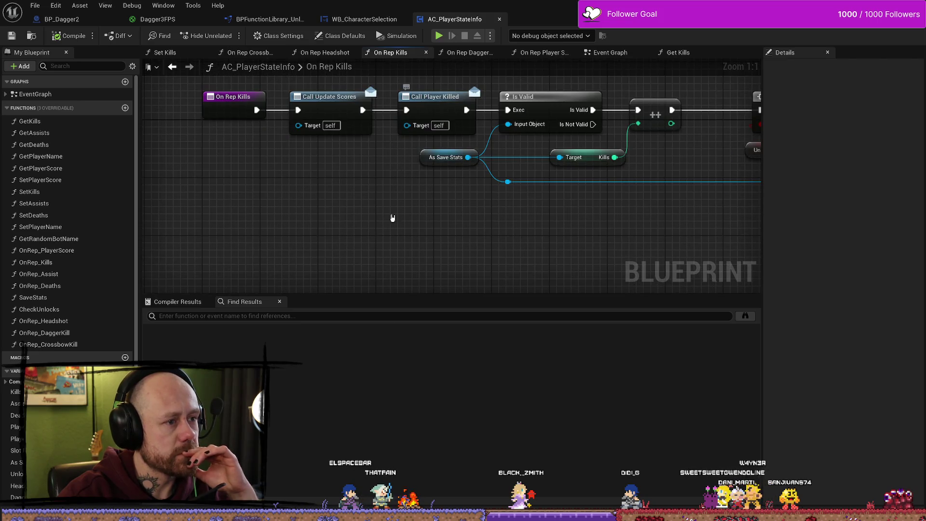
click(222, 96)
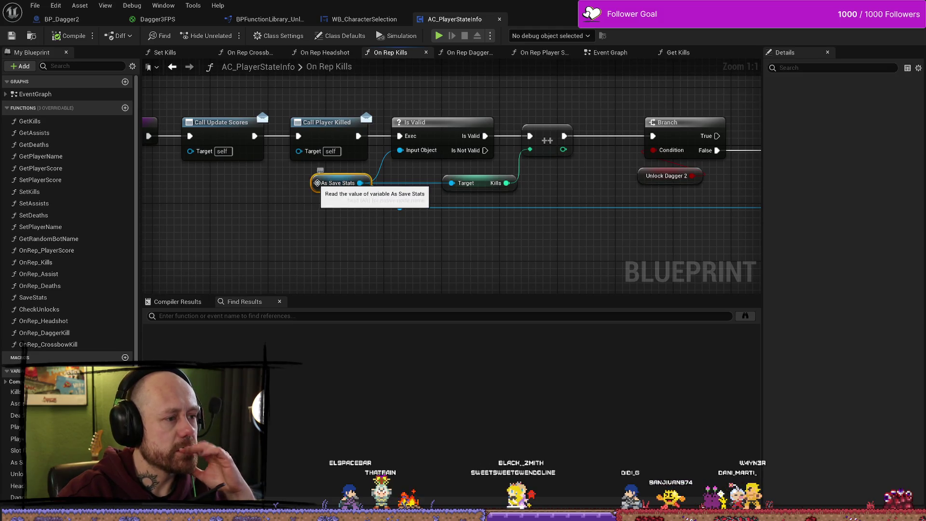
click(338, 191)
right_click(533, 214)
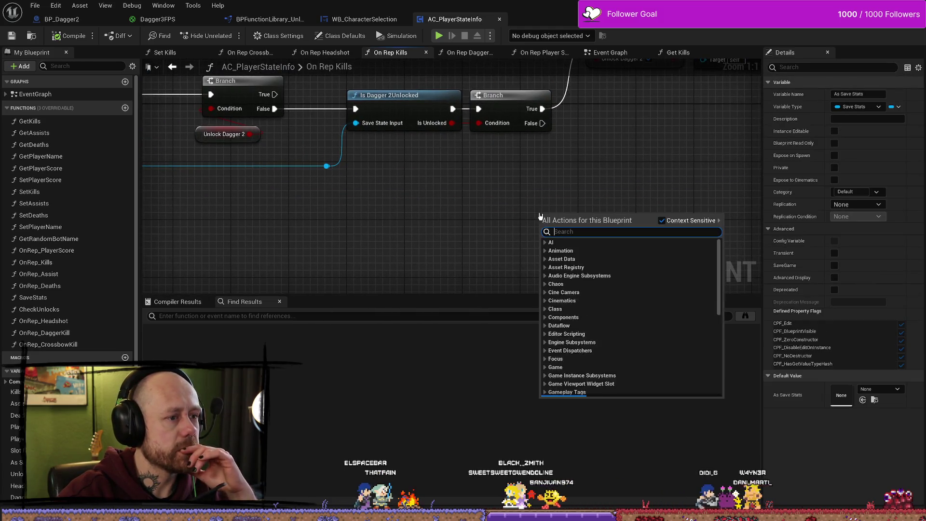
text(get characte)
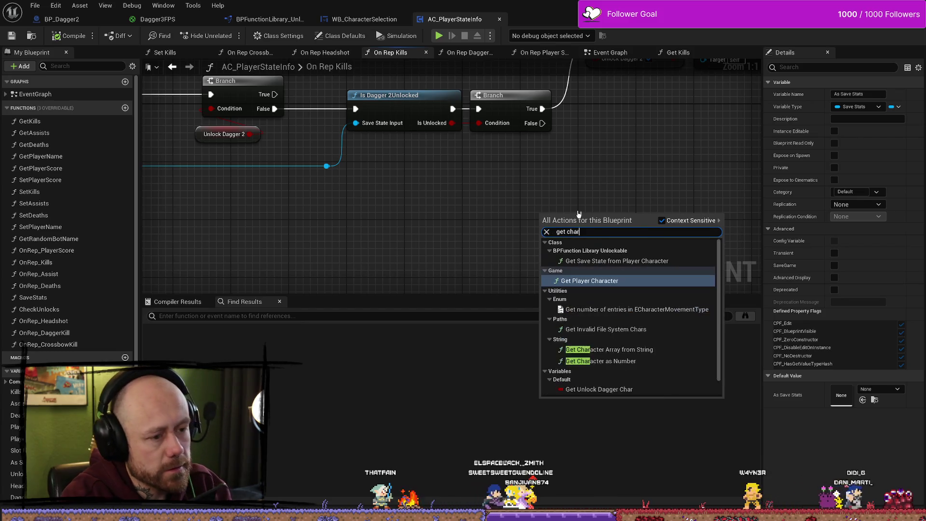
key(Return)
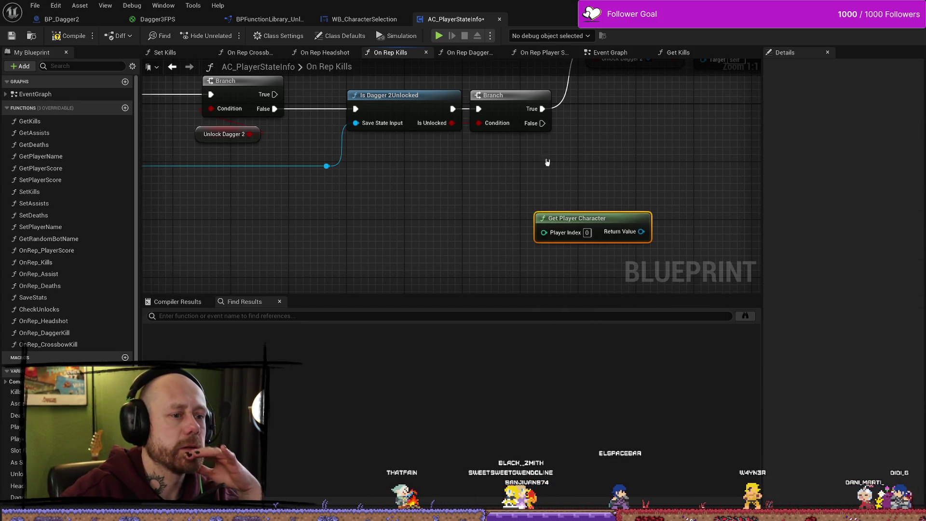
drag(577, 159, 492, 180)
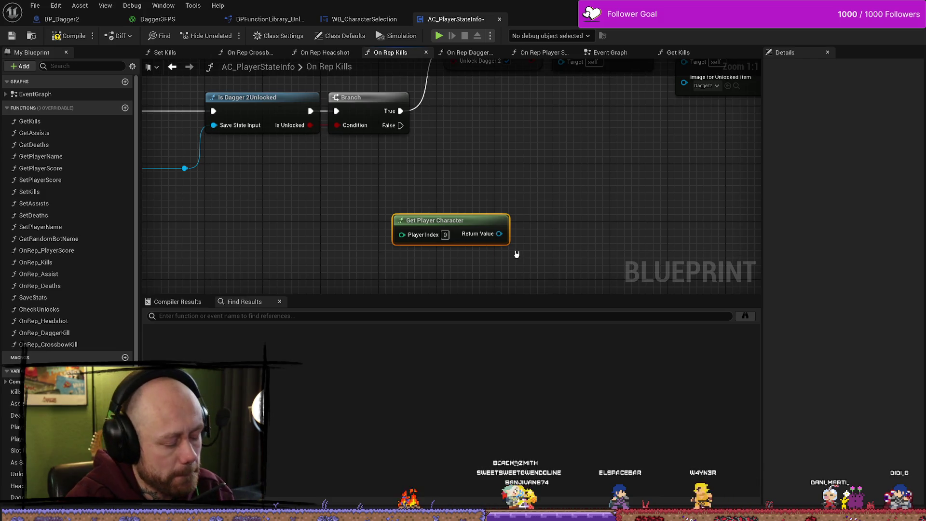
key(Delete)
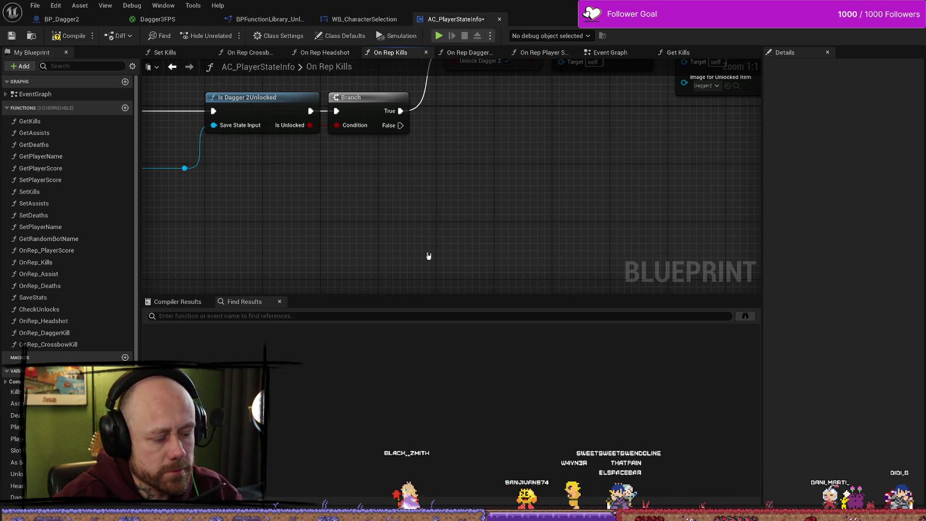
right_click(361, 247)
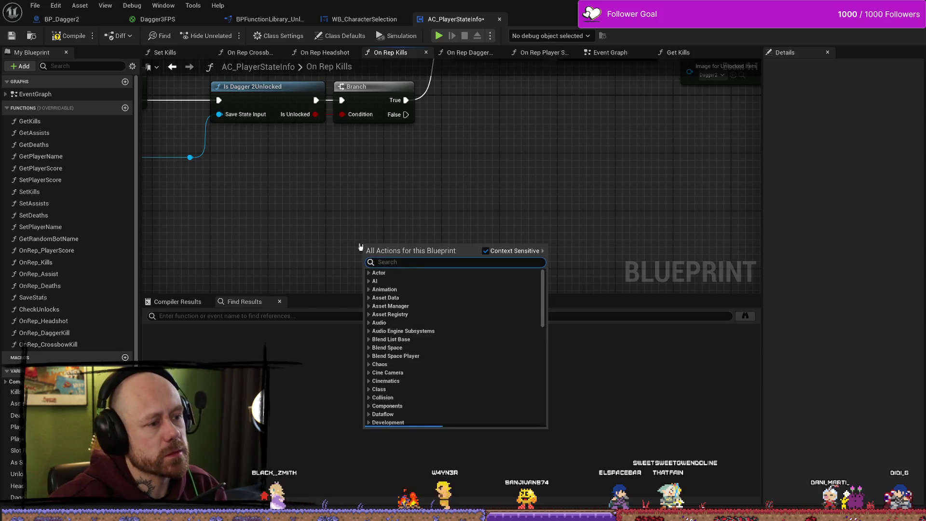
text(get op)
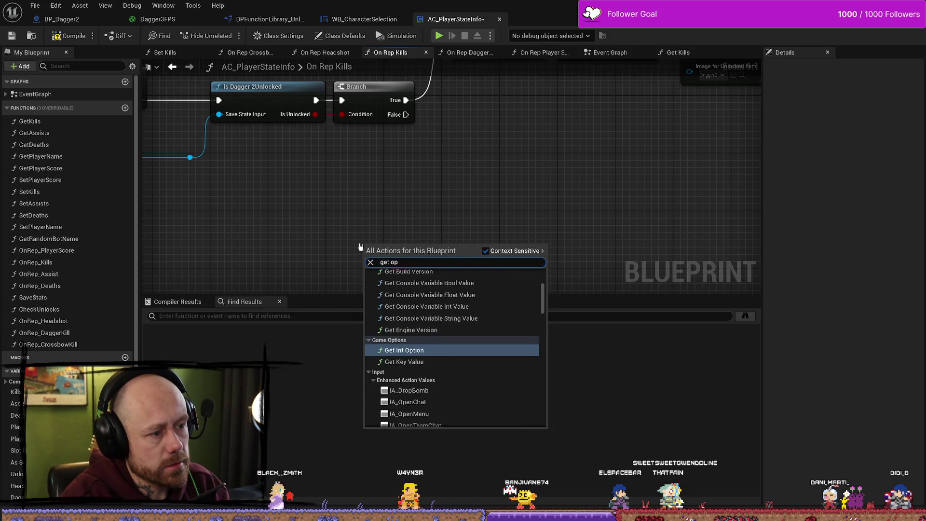
key(BackSpace)
text(wing)
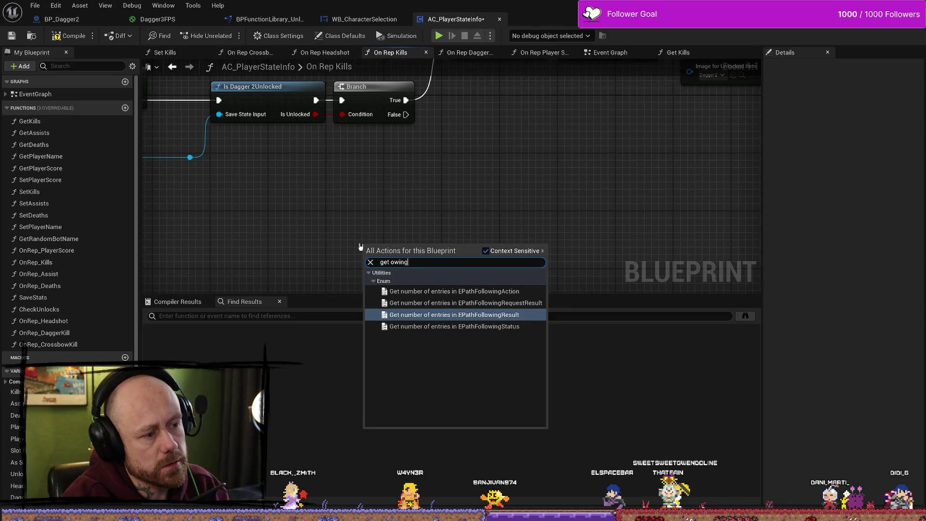
key(BackSpace)
key(BackSpace)
key(BackSpace)
text(nin)
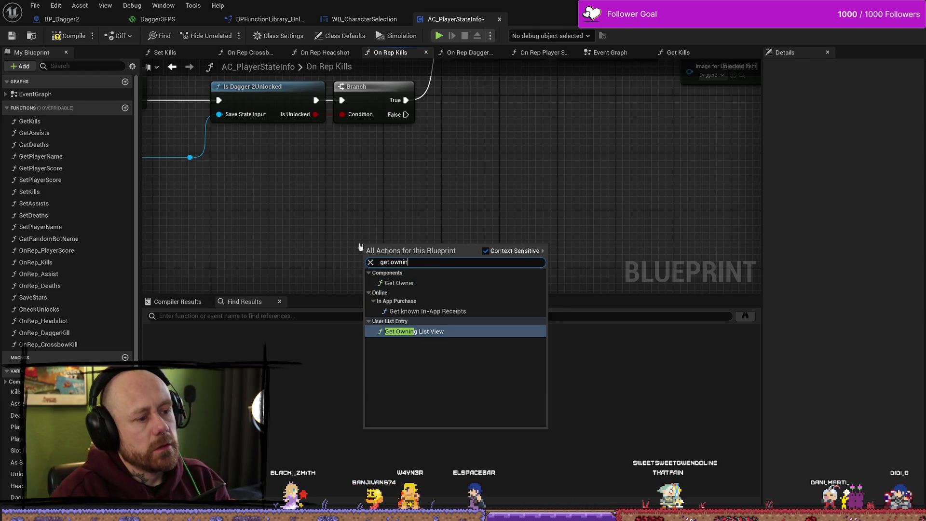
mouse_move(488, 201)
mouse_down()
mouse_move(461, 225)
mouse_move(485, 232)
mouse_move(449, 227)
mouse_up()
scroll(461, 224, down, 6)
scroll(404, 256, up, 3)
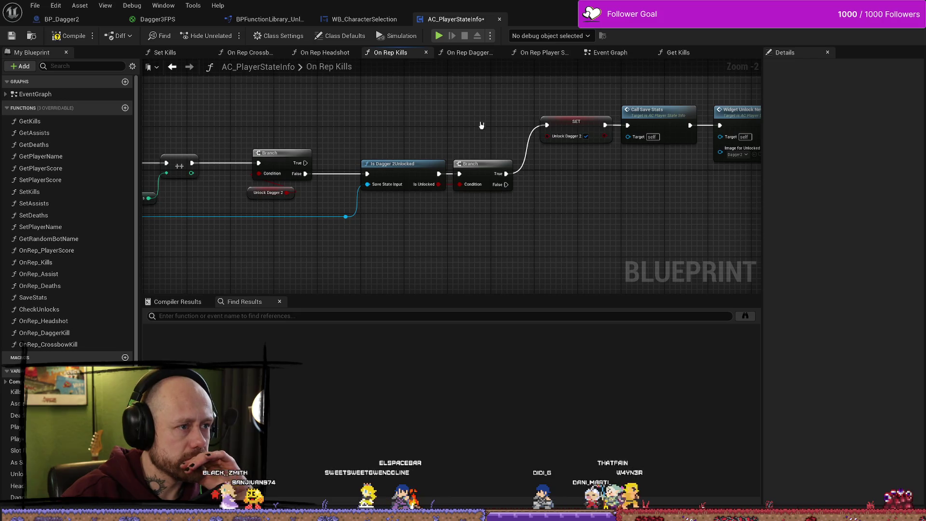
click(363, 19)
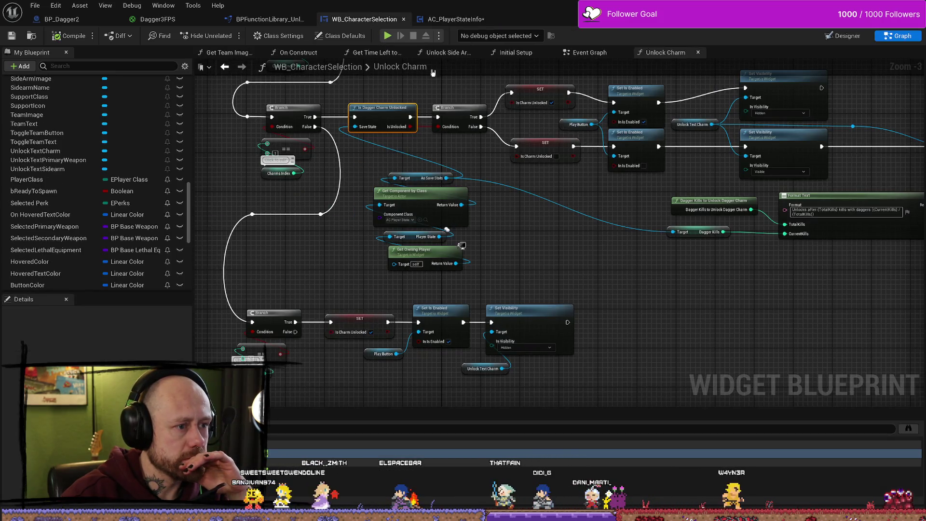
- In AC_PlayerStateInfo, jump to AddDeath and then Event Begin Play's Cast To BP_PlayerState node
click(456, 19)
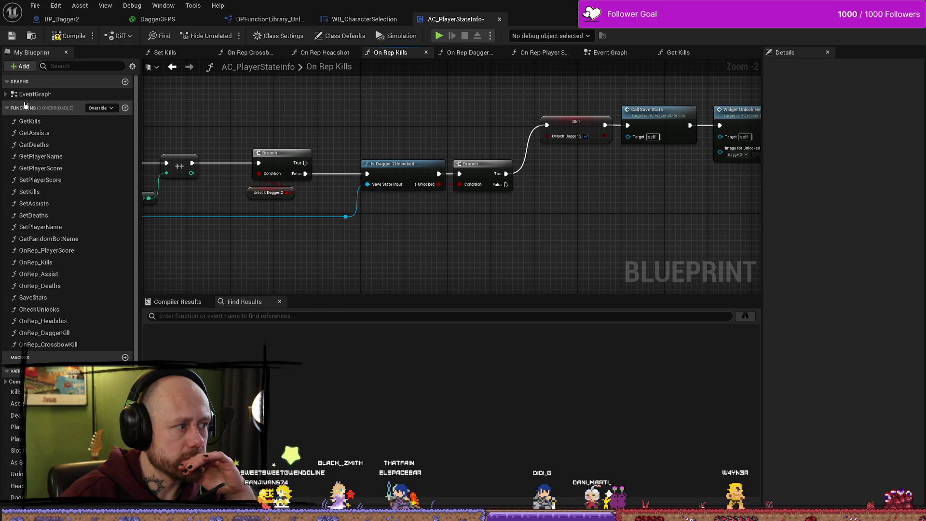
click(5, 95)
click(6, 94)
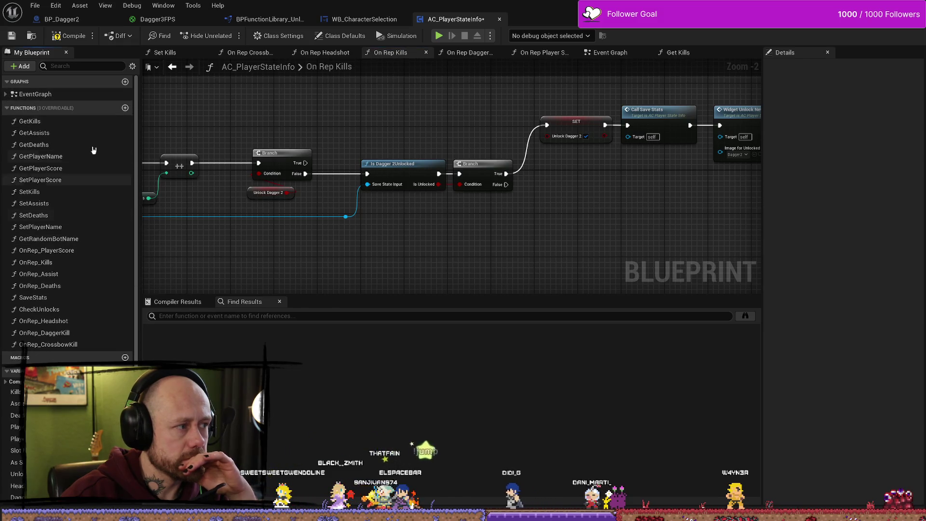
click(6, 95)
double_click(37, 106)
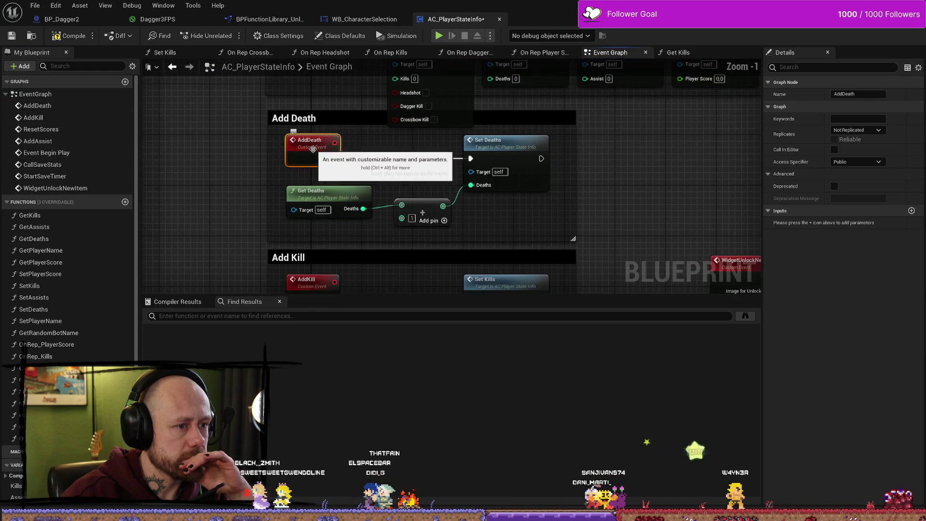
double_click(79, 156)
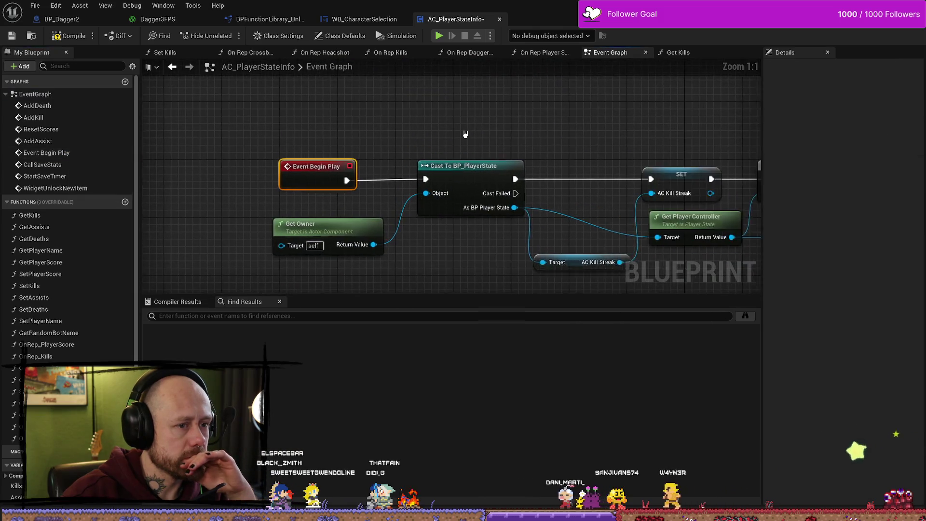
click(513, 147)
key(alt+Tab)
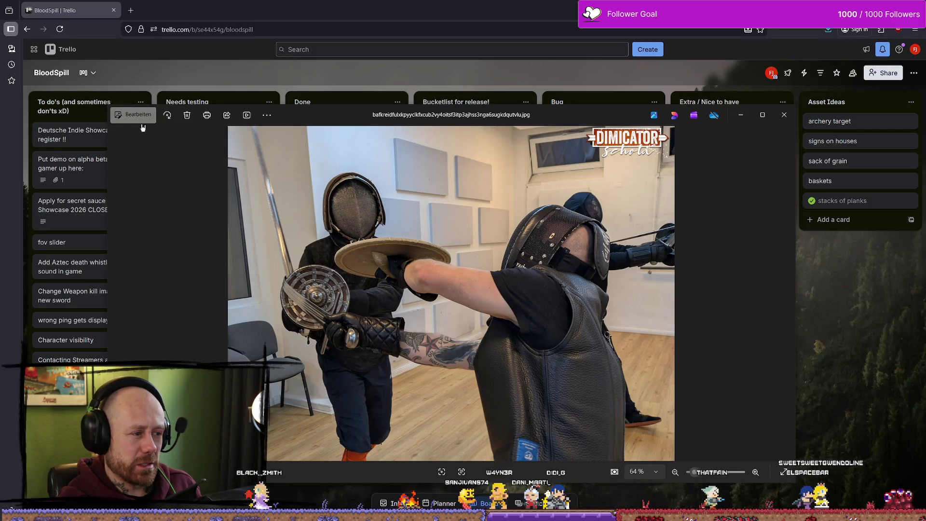
- Close the photo preview on the BloodSpill Trello board and return to the tavern stools and table
click(792, 120)
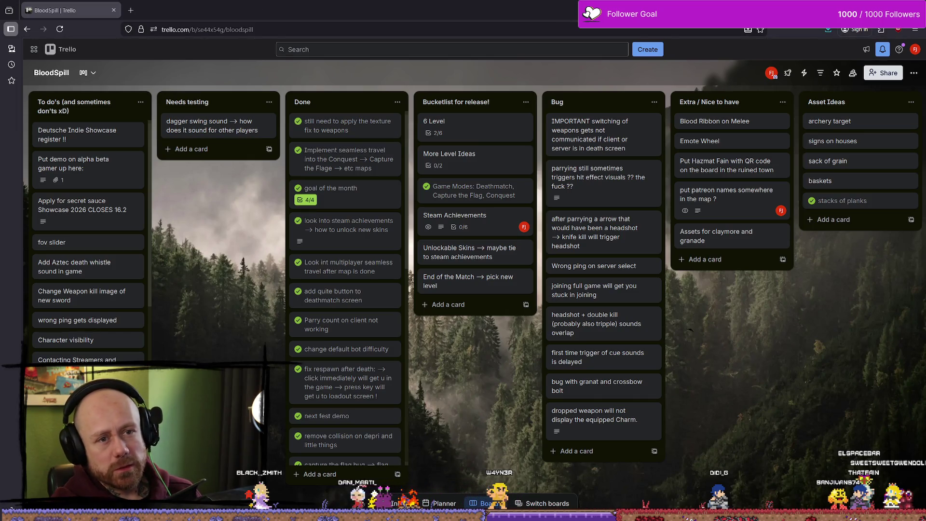
key(alt+Tab)
drag(422, 207, 489, 236)
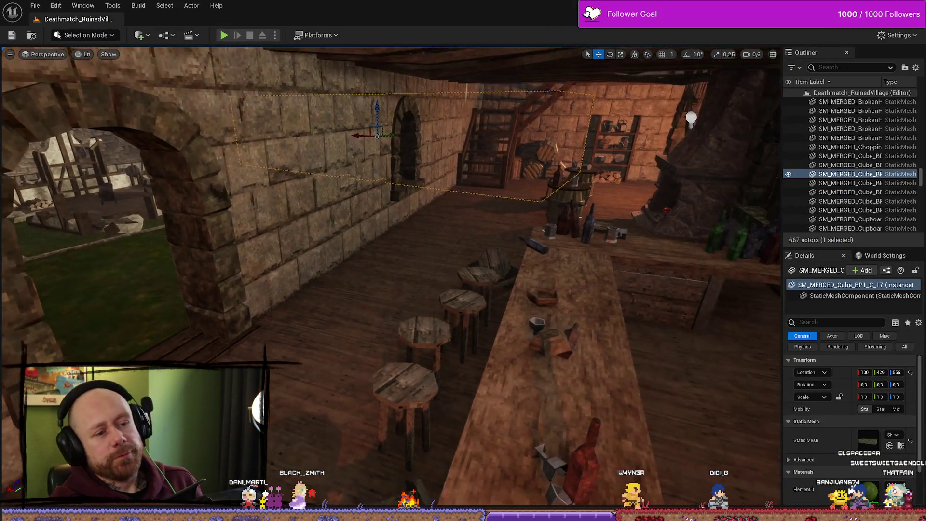
- Fly the camera from the tavern's stone doorway out through the village courtyard
drag(535, 265, 523, 215)
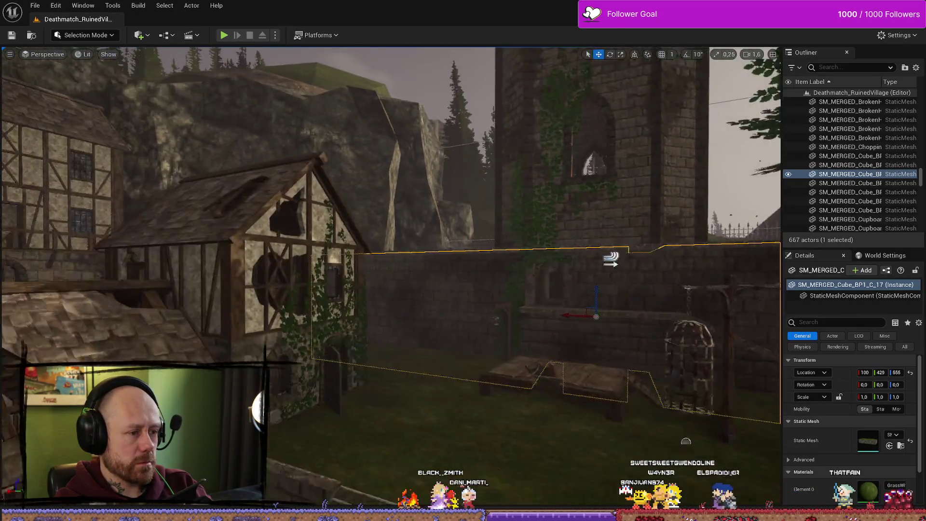
mouse_move(391, 280)
mouse_down()
mouse_move(155, 253)
mouse_move(242, 64)
mouse_up()
click(34, 6)
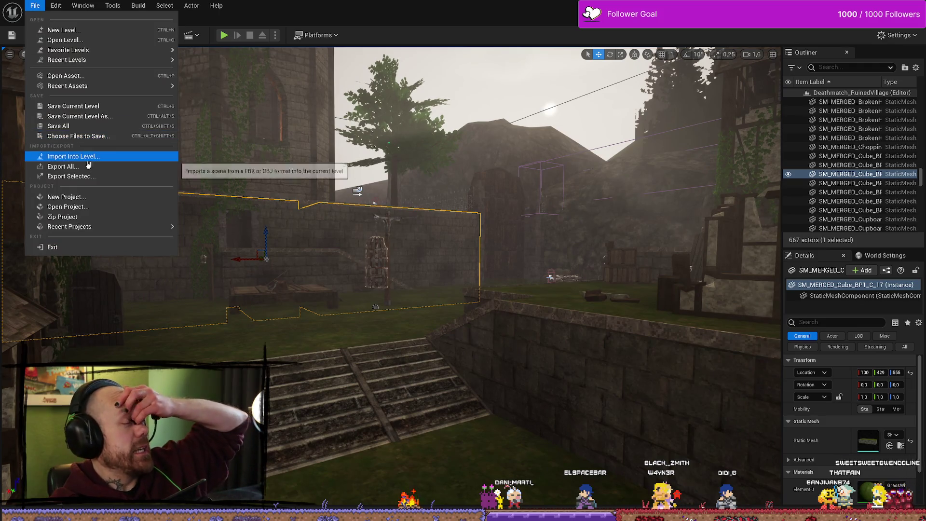
- Save all changes with Save All, then select the courtyard stone stairs
click(75, 126)
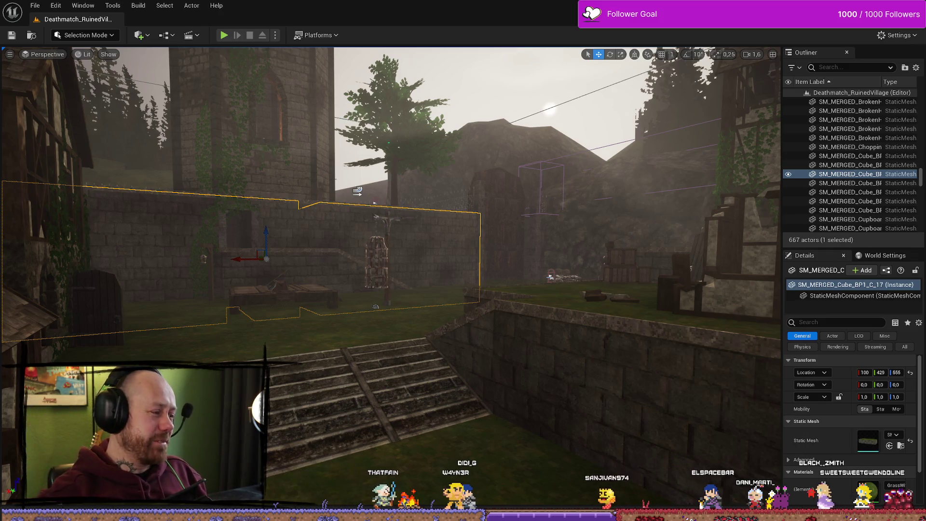
click(288, 413)
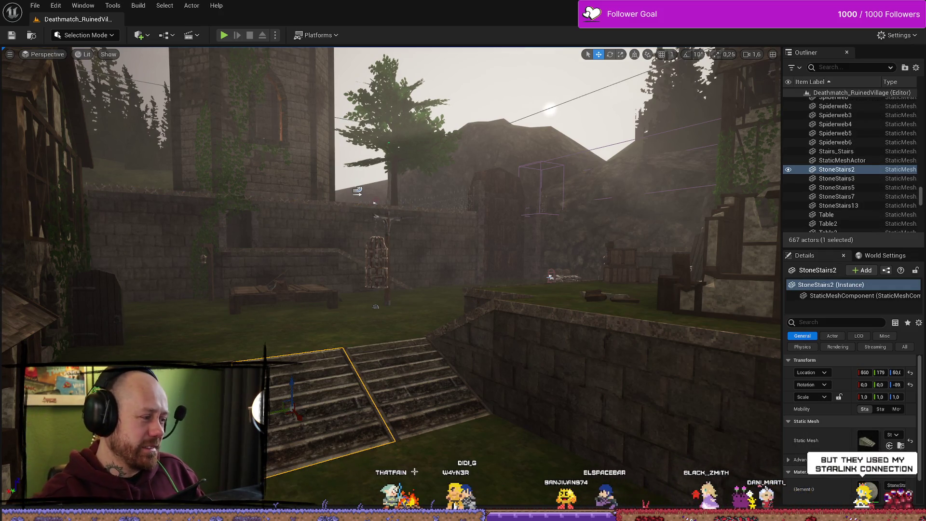
- Select and frame the merged wall and ledge mesh, then select the BrokenHouse4 building
drag(424, 406, 299, 283)
click(299, 283)
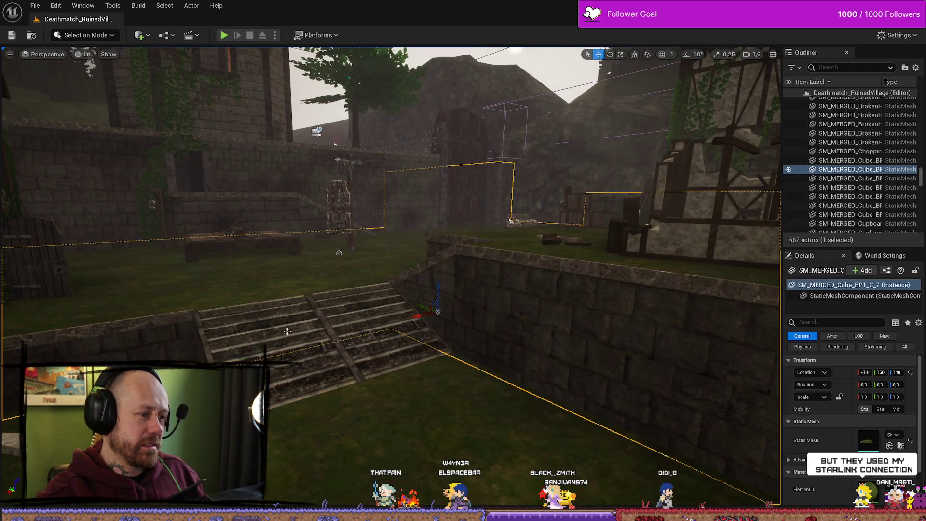
key(f)
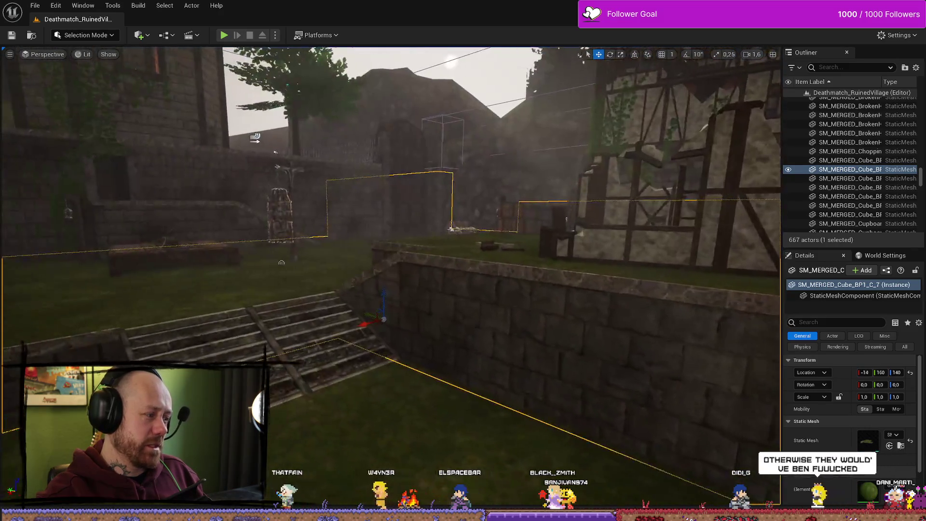
mouse_move(348, 391)
mouse_down()
mouse_move(295, 430)
mouse_move(390, 426)
mouse_up()
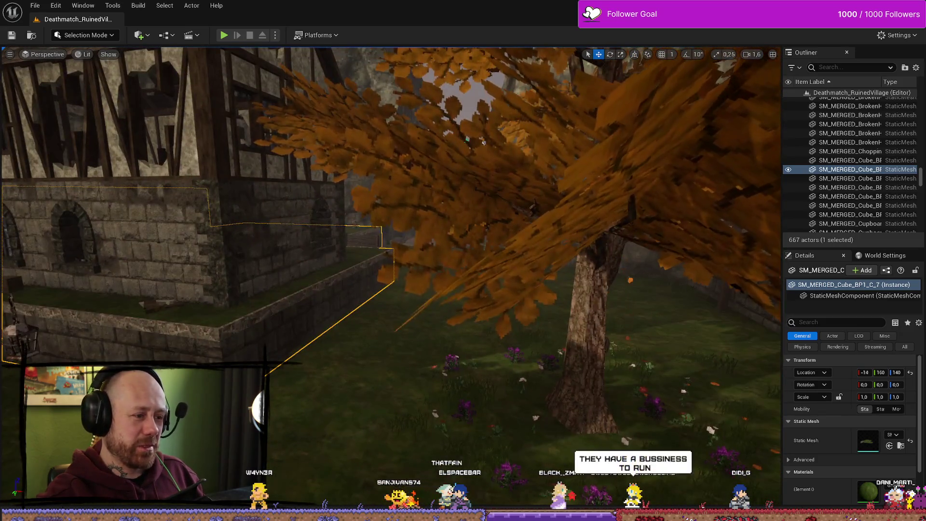
click(389, 426)
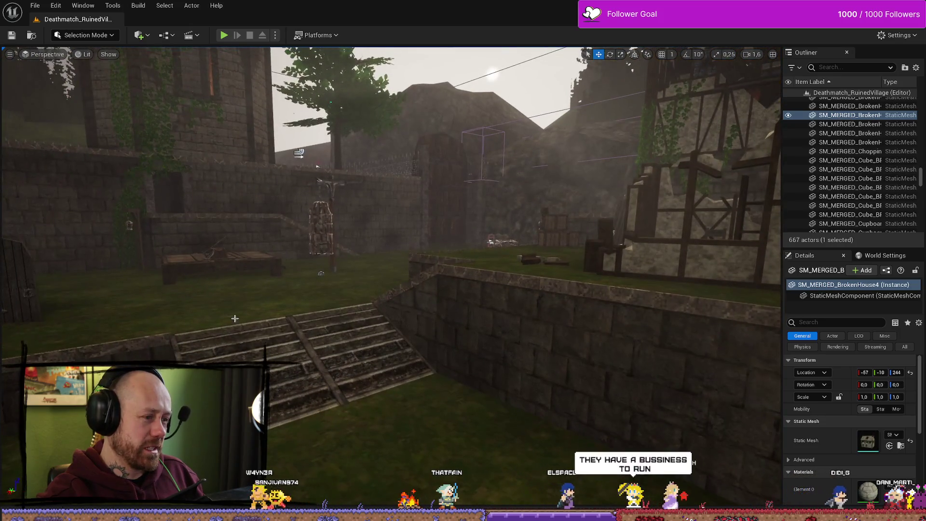
- Select SM_MERGED_Cube_BP1_C_7 and view it from several angles around the stairs
click(260, 326)
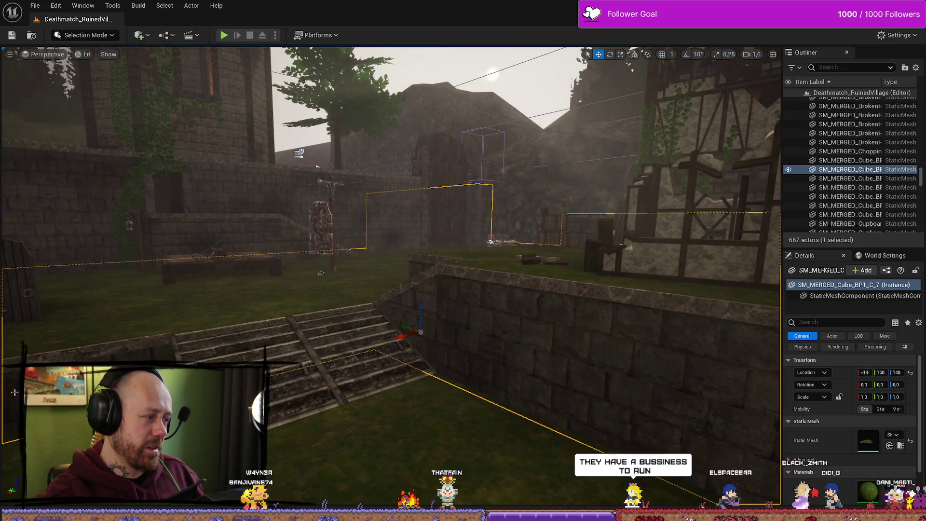
drag(366, 381, 468, 323)
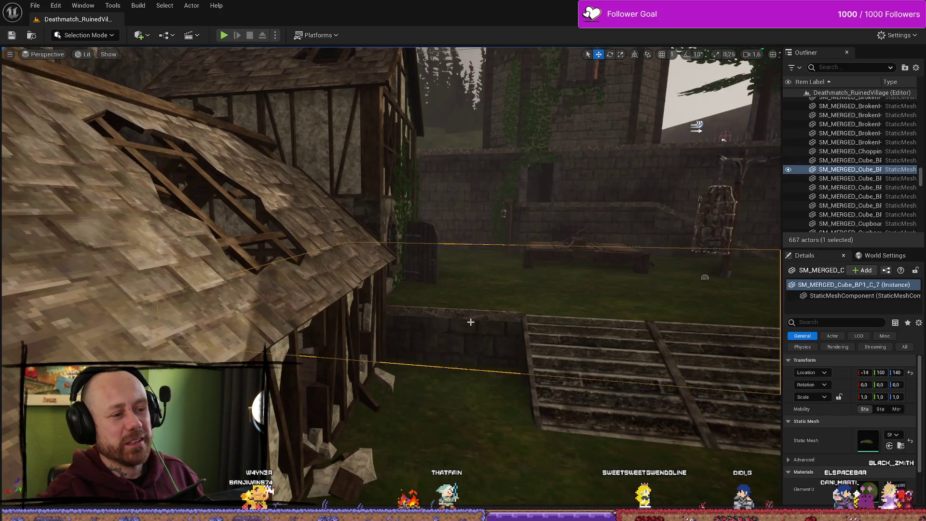
drag(483, 375, 454, 426)
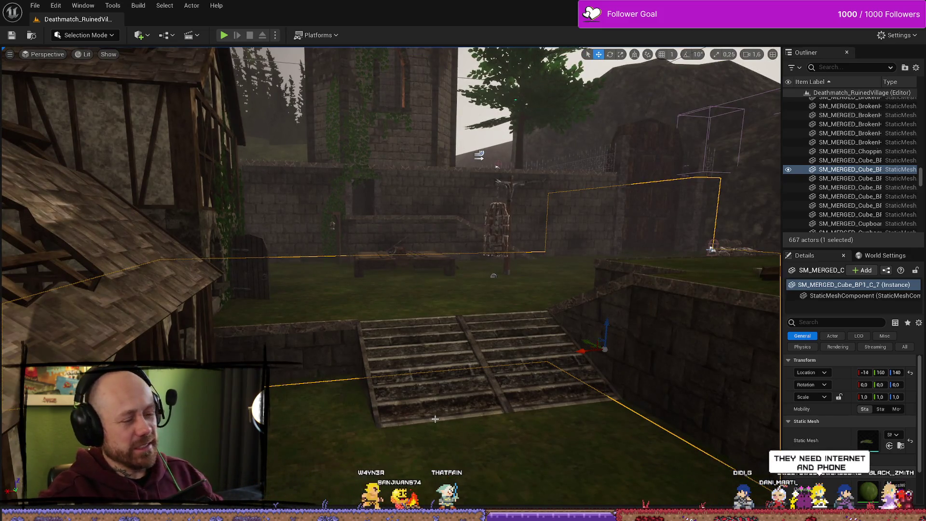
mouse_move(433, 420)
mouse_down()
mouse_move(415, 357)
mouse_move(429, 391)
mouse_move(386, 381)
mouse_move(367, 357)
mouse_move(458, 403)
mouse_up()
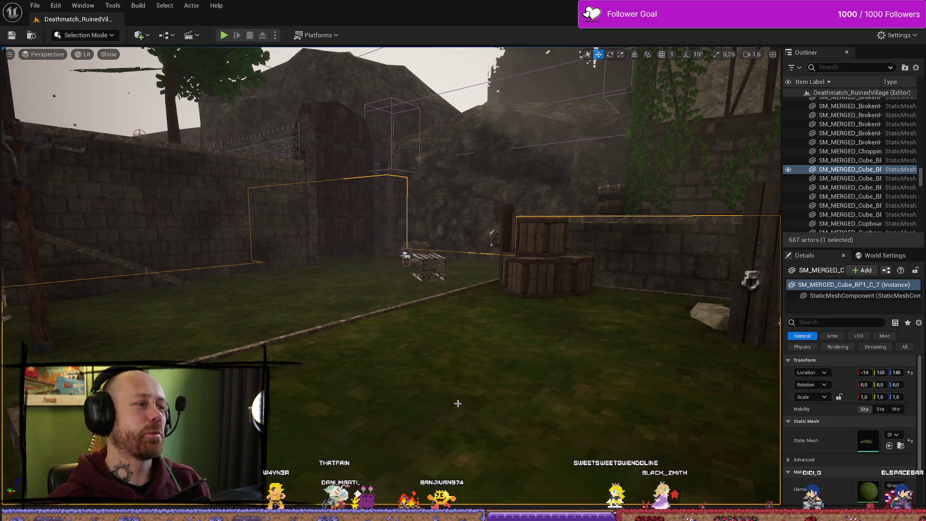
drag(458, 403, 447, 315)
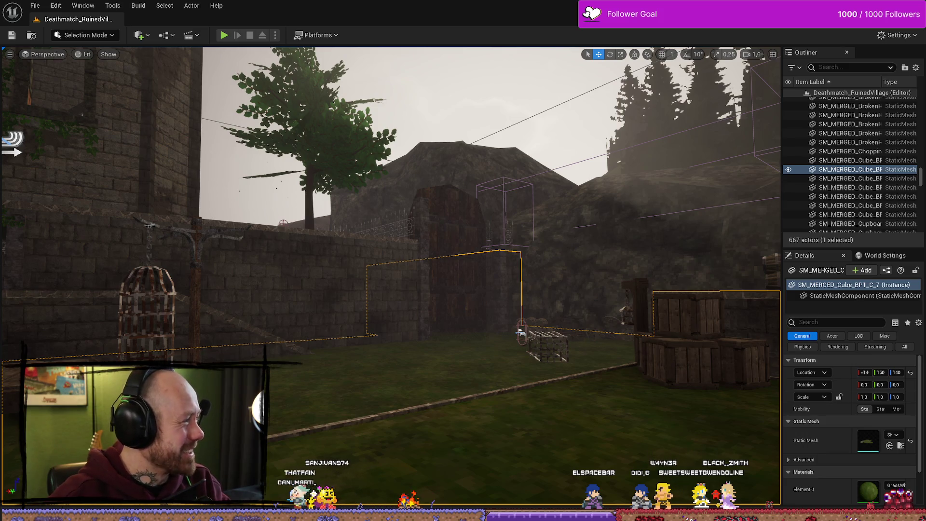
- Bring forward the browser showing Der Postillon's Deutsche Bahn winter-timetable Pinterest pin
key(alt+Tab)
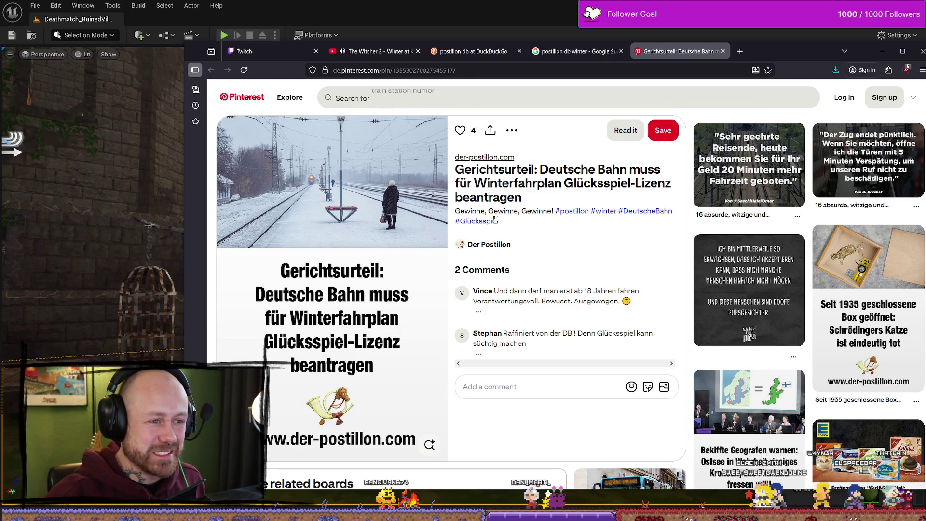
- Close the Pinterest pin and Google Images tabs and go back to the Ruined Village level
key(ctrl+shift+Tab)
key(ctrl+Tab)
click(725, 51)
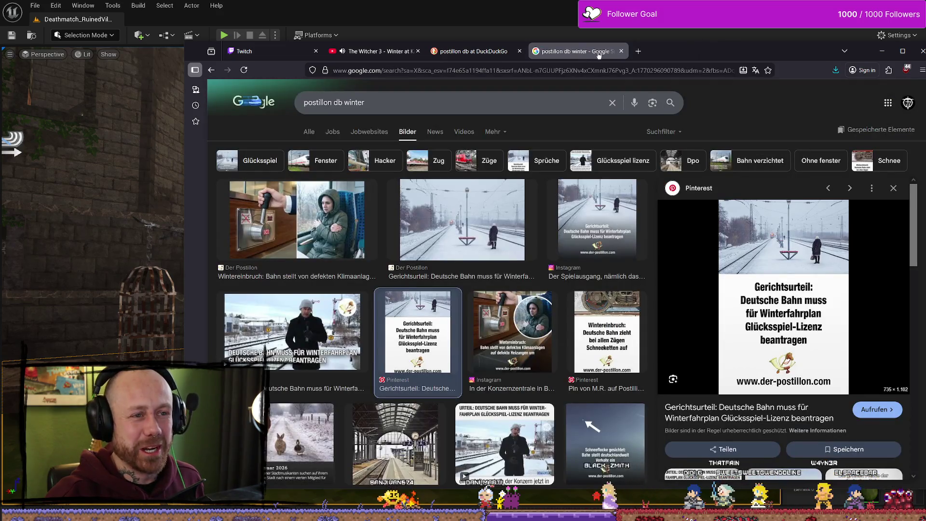
key(ctrl+w)
key(alt+Tab)
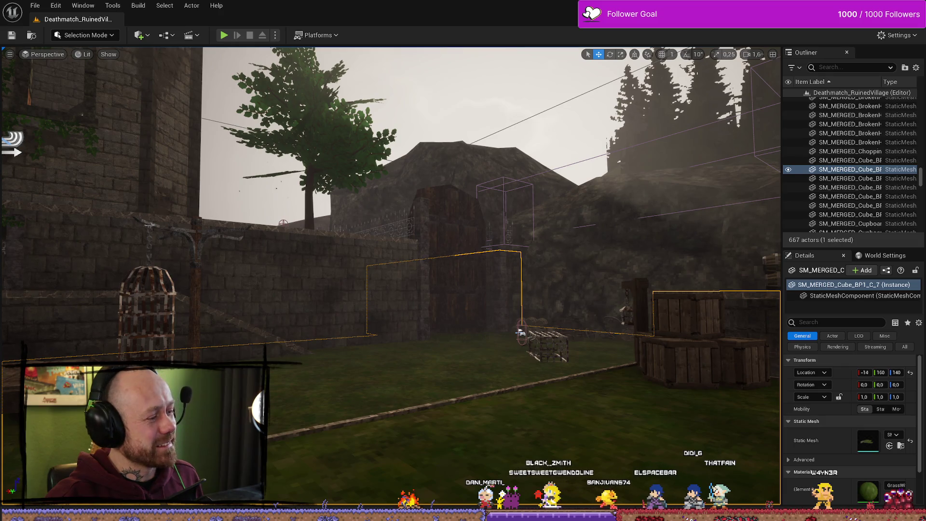
- Select the Ultra_Dynamic_Sky actor and jump the view through camera bookmarks 1-4 around the village
mouse_move(381, 299)
mouse_down()
mouse_move(532, 308)
mouse_move(406, 259)
mouse_move(434, 271)
mouse_up()
click(406, 259)
key(1)
key(2)
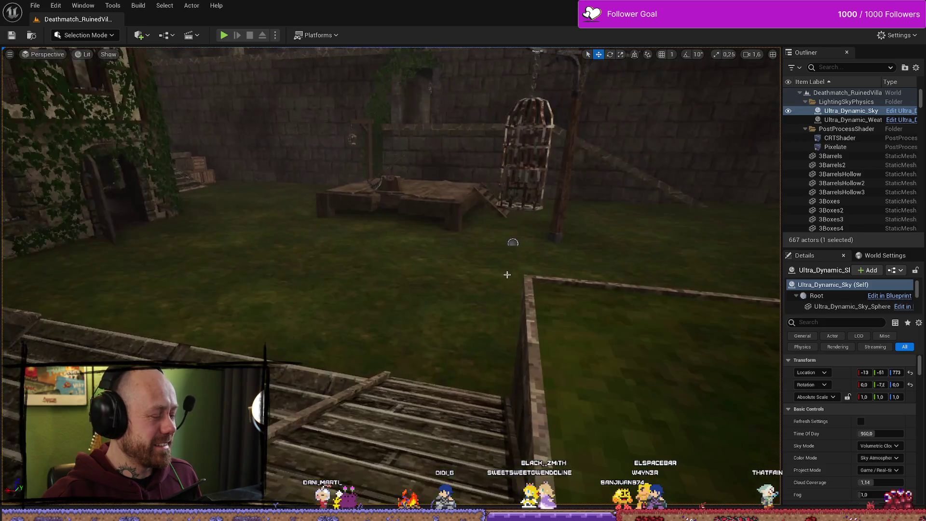
key(3)
key(4)
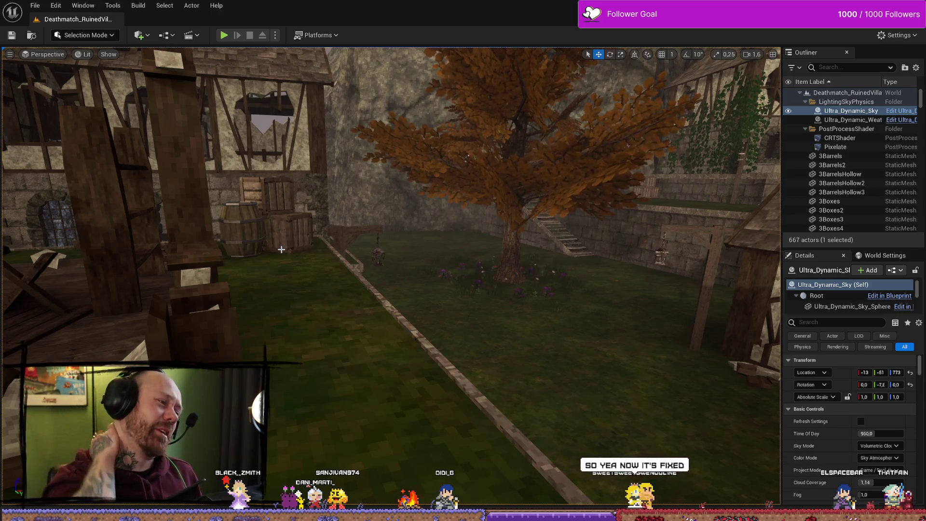
- Fly toward the ivy-covered house and bring up the Content Drawer at FPS/UI/Textures/WeaponIcons
mouse_move(281, 250)
mouse_down()
mouse_move(155, 281)
mouse_move(107, 280)
mouse_move(379, 178)
mouse_move(418, 224)
mouse_up()
drag(415, 346, 399, 345)
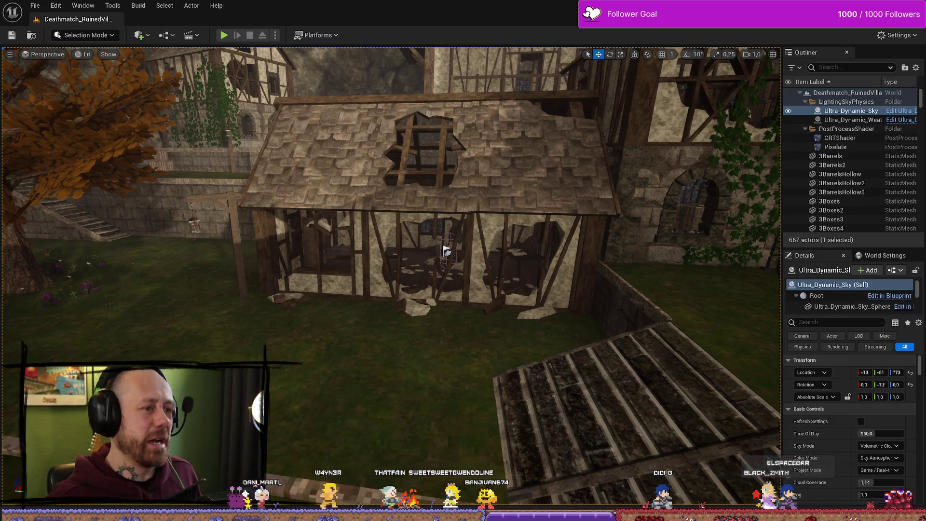
drag(445, 248, 386, 248)
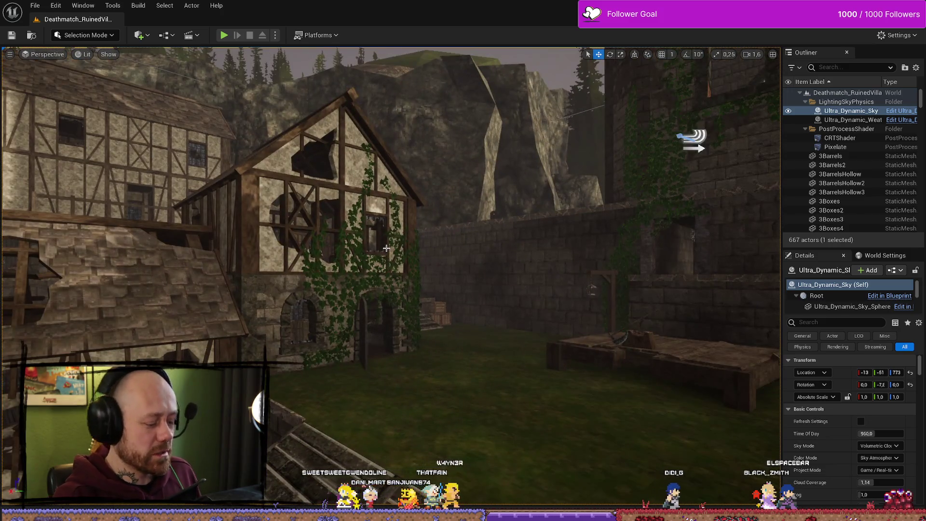
key(ctrl+space)
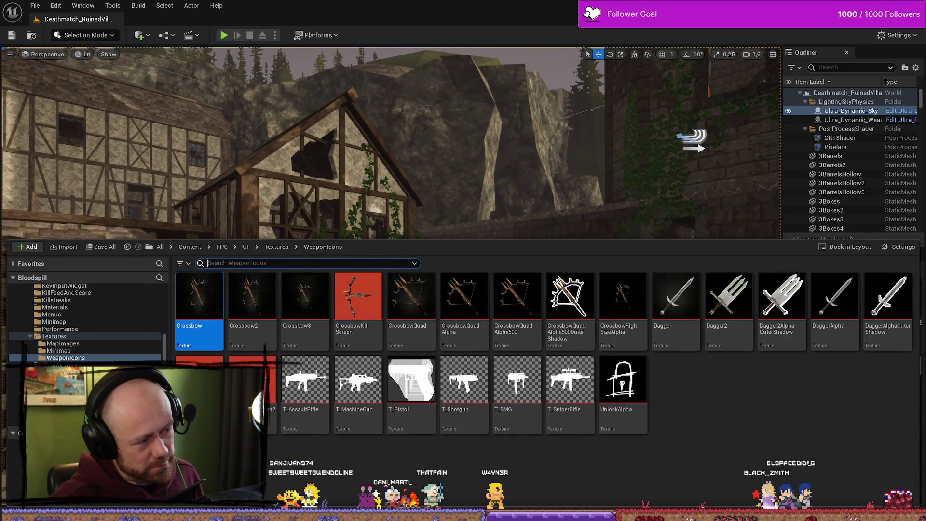
- Switch to the AC_PlayerStateInfo blueprint and bring its Begin Play logic into view
key(alt+Tab)
scroll(403, 201, down, 5)
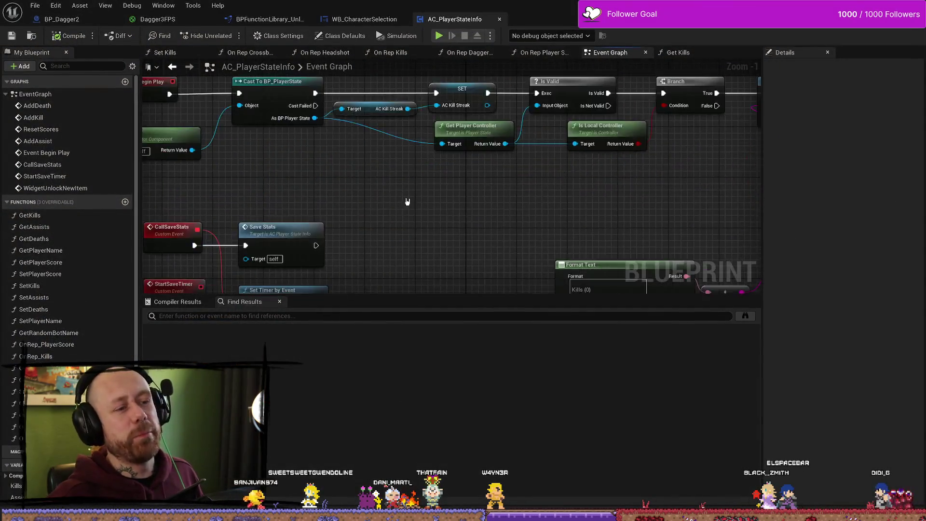
mouse_move(441, 193)
mouse_down()
mouse_move(364, 255)
mouse_move(360, 204)
mouse_move(507, 210)
mouse_up()
scroll(593, 196, up, 6)
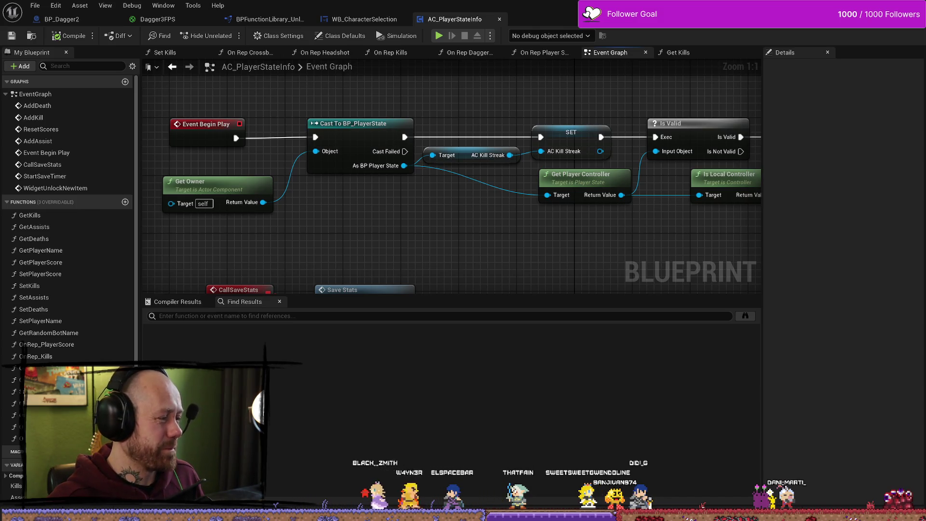
- Review the CallSaveStats and StartSaveTimer events beside Begin Play, then save the blueprint
scroll(369, 232, down, 3)
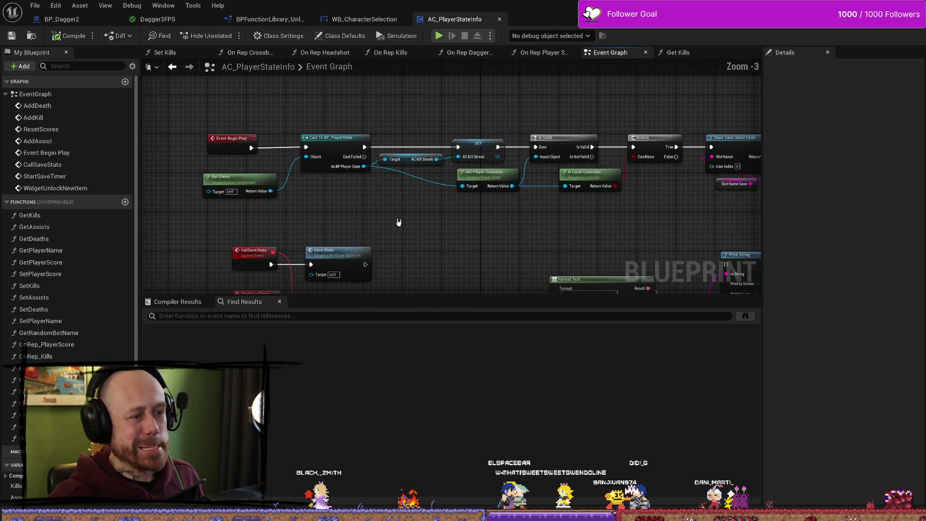
scroll(396, 223, down, 2)
scroll(451, 190, up, 4)
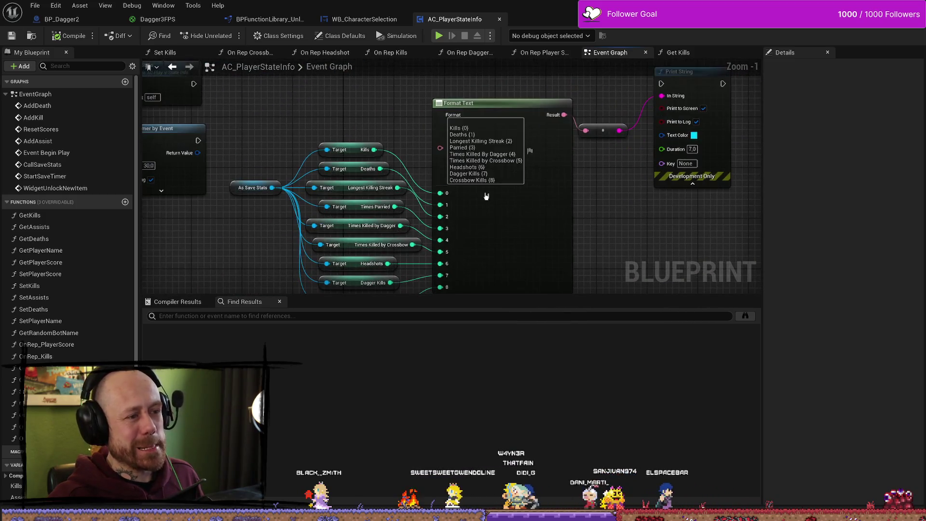
scroll(497, 138, down, 2)
scroll(579, 193, up, 2)
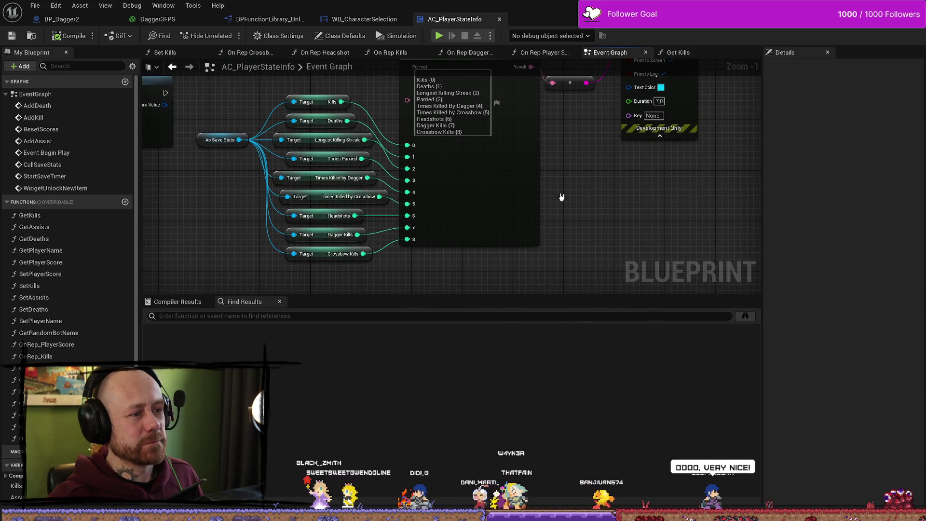
scroll(574, 196, down, 2)
mouse_move(577, 198)
mouse_down()
mouse_move(635, 250)
mouse_move(712, 254)
mouse_up()
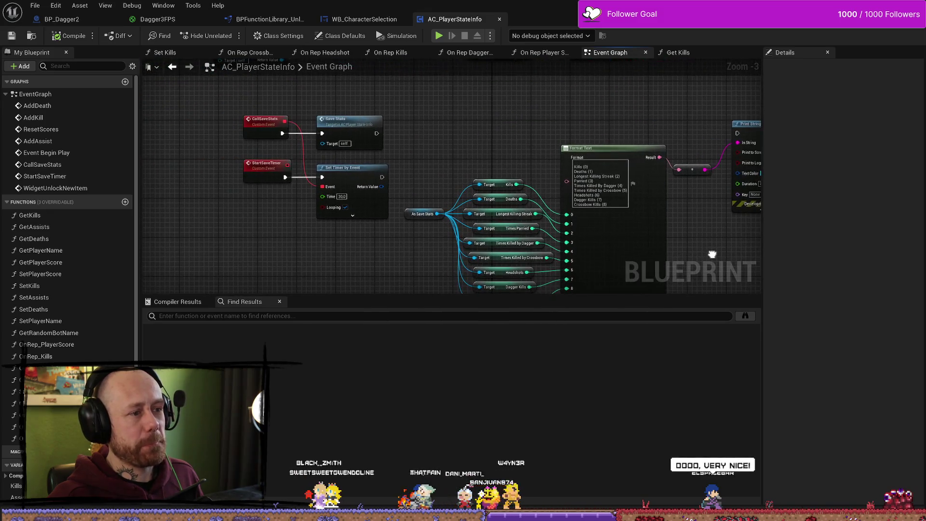
mouse_move(565, 149)
mouse_down()
mouse_move(562, 130)
mouse_move(530, 263)
mouse_move(583, 243)
mouse_move(487, 182)
mouse_up()
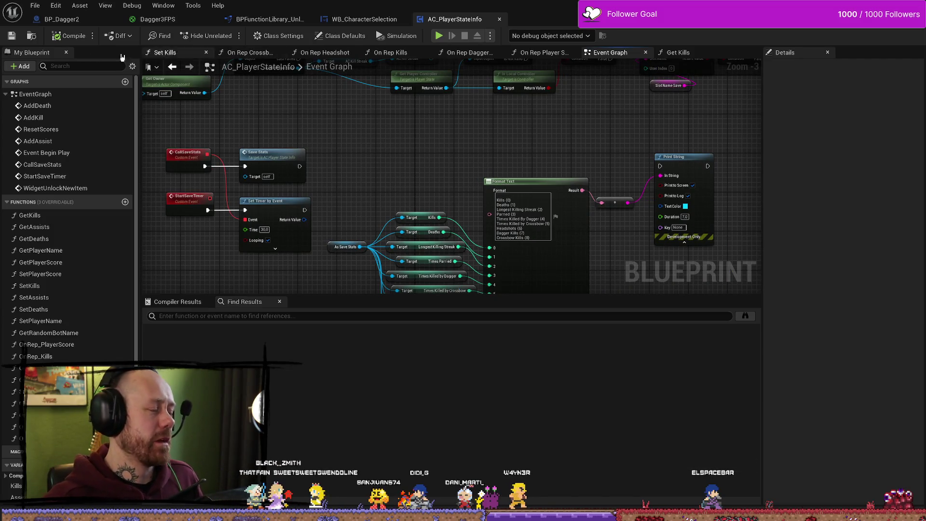
key(ctrl+s)
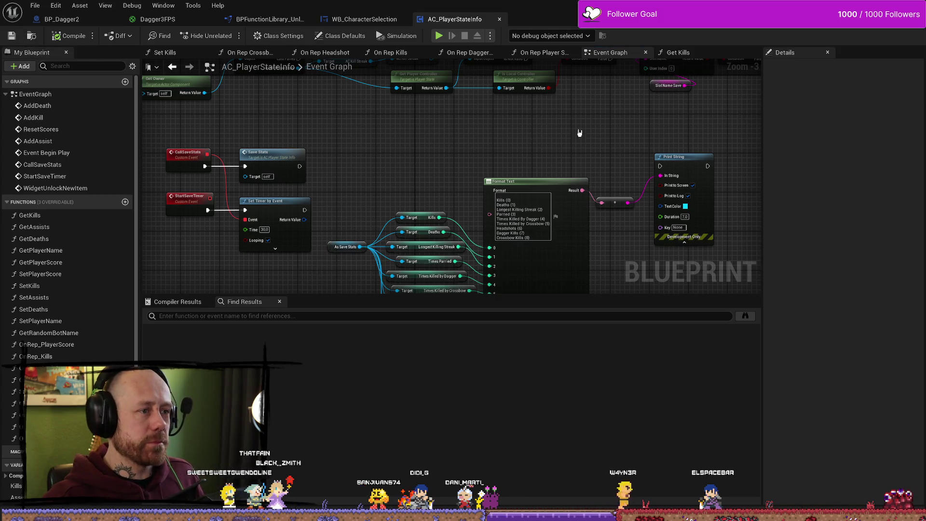
scroll(656, 131, down, 3)
- Move the reroute and Print String nodes down to line up, then save AC_PlayerStateInfo
scroll(532, 94, up, 3)
drag(532, 95, 527, 81)
drag(473, 179, 482, 218)
drag(530, 130, 541, 159)
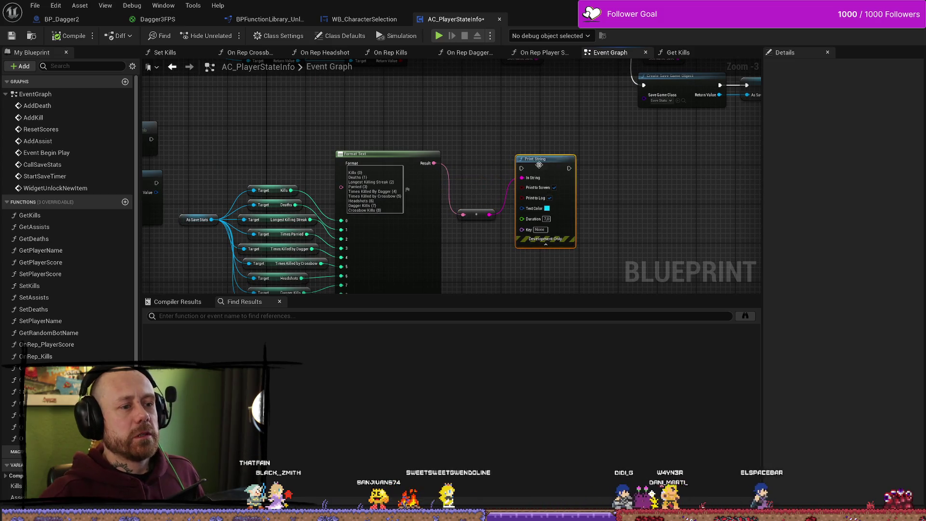
mouse_move(424, 126)
mouse_down()
mouse_move(548, 120)
mouse_move(437, 123)
mouse_up()
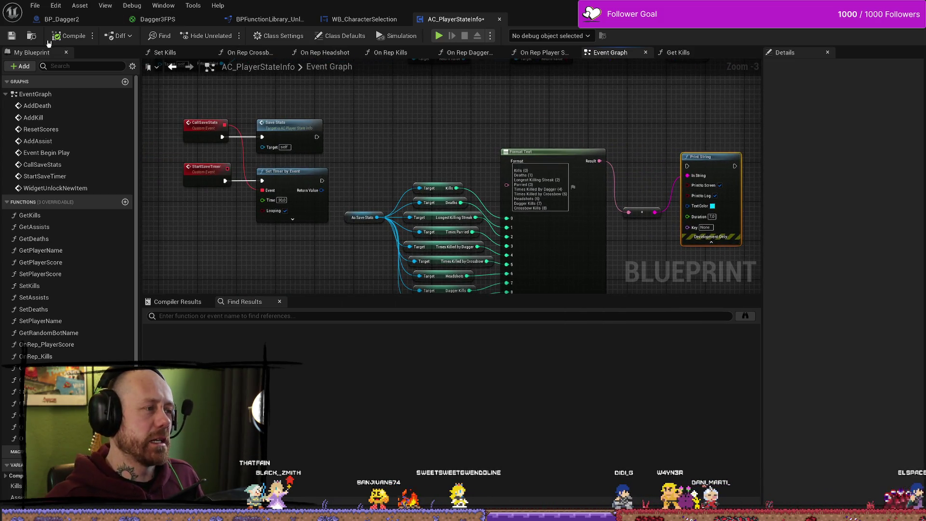
click(19, 36)
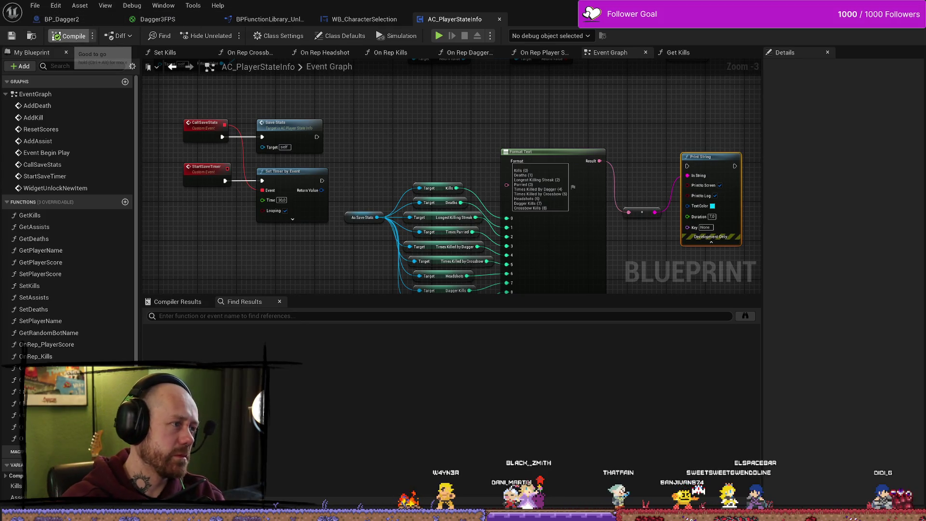
- Compile AC_PlayerStateInfo and review the save-stats Format Text, reroute and Print String nodes
click(68, 36)
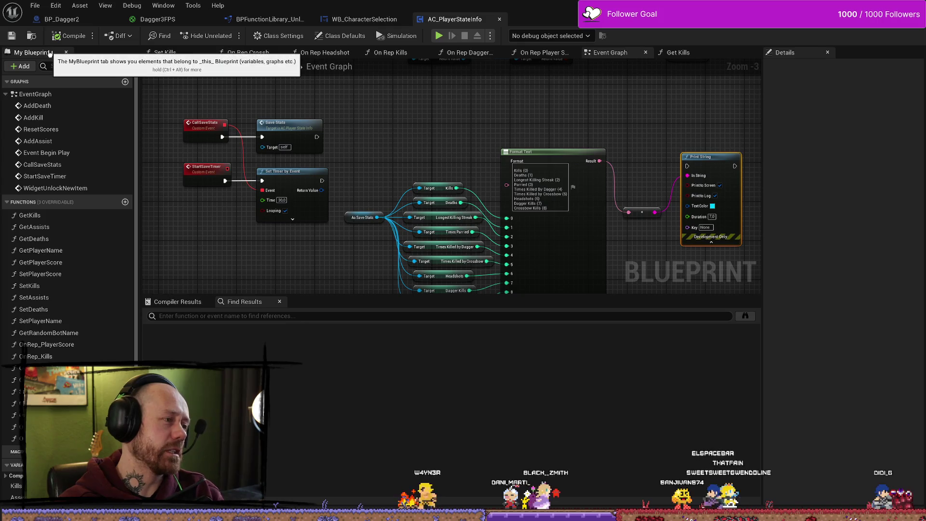
mouse_move(450, 118)
mouse_down()
mouse_move(356, 114)
mouse_move(501, 134)
mouse_move(470, 209)
mouse_move(491, 211)
mouse_up()
mouse_move(606, 209)
mouse_down()
mouse_move(421, 194)
mouse_move(544, 91)
mouse_up()
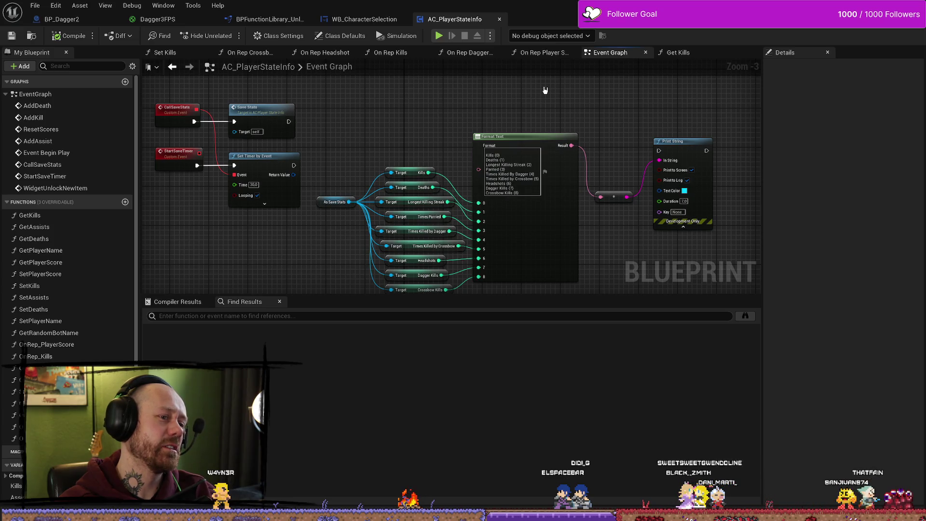
drag(545, 90, 427, 91)
click(495, 197)
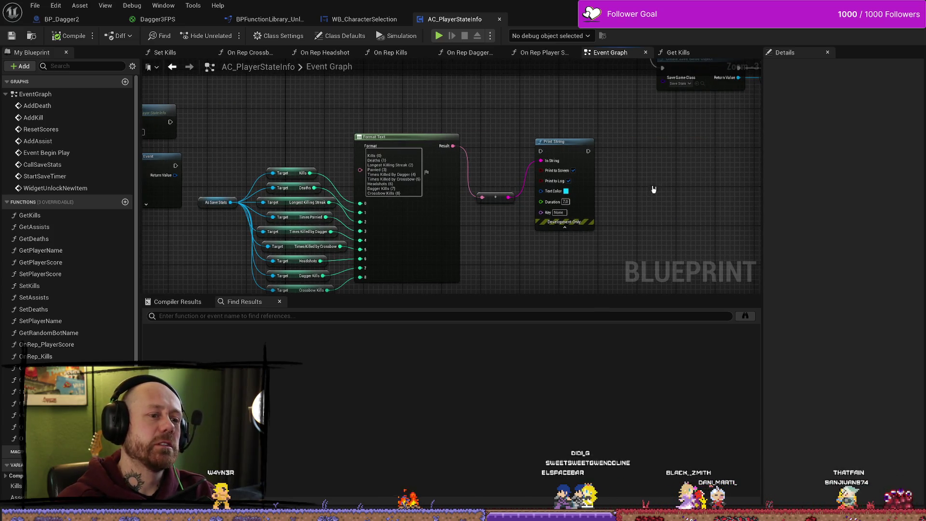
scroll(622, 201, down, 4)
scroll(622, 137, up, 4)
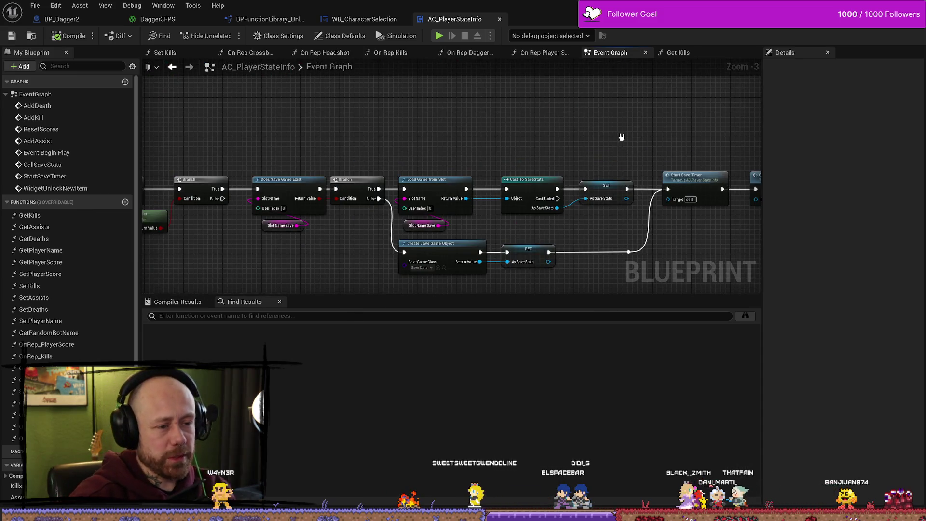
- View the Unlock Charm graph in WB_CharacterSelection, then BP_Dagger2's construction script
click(338, 19)
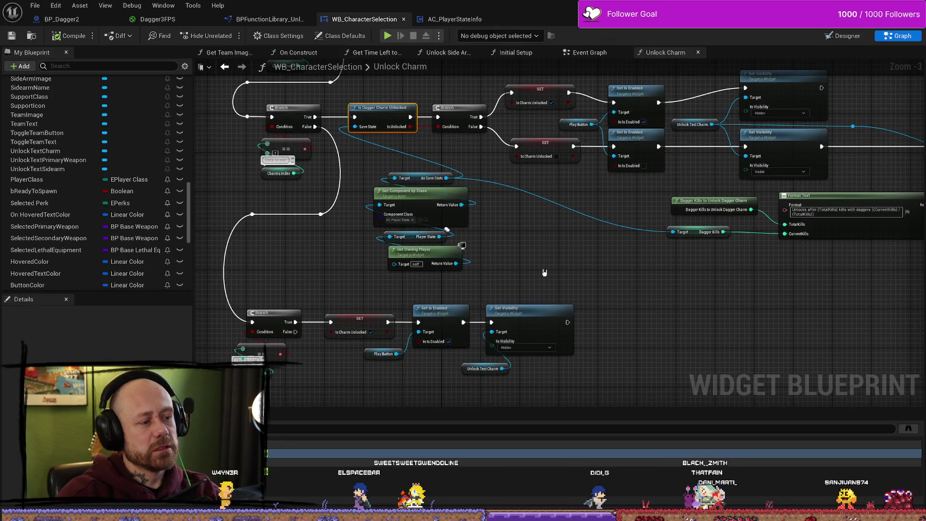
drag(370, 97, 407, 243)
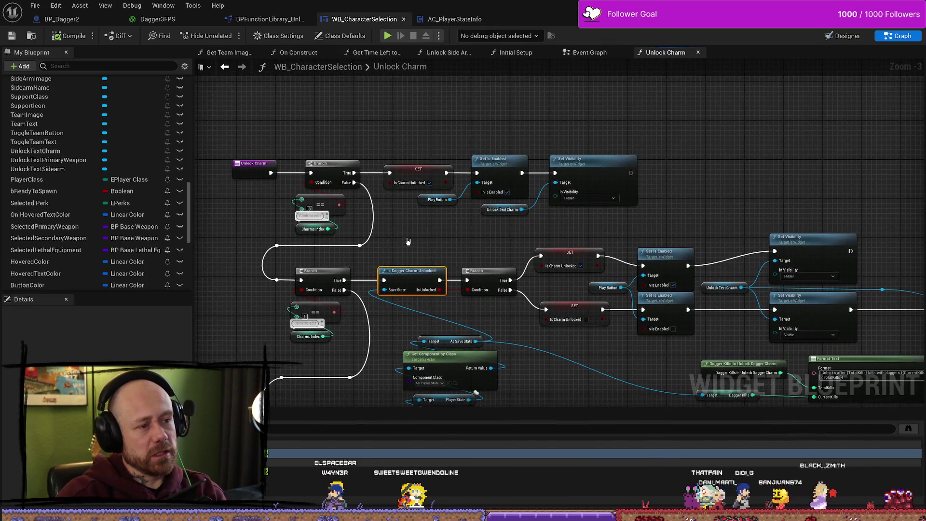
click(60, 19)
click(38, 5)
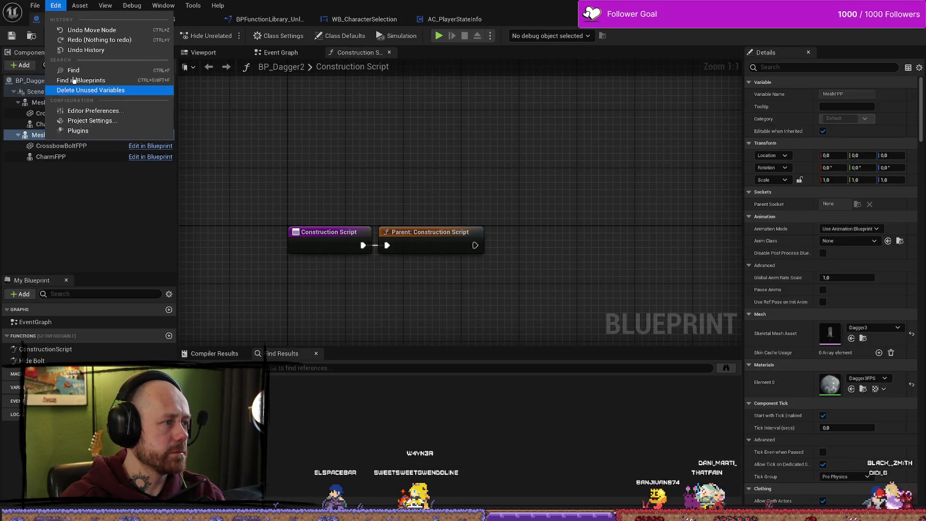
click(71, 65)
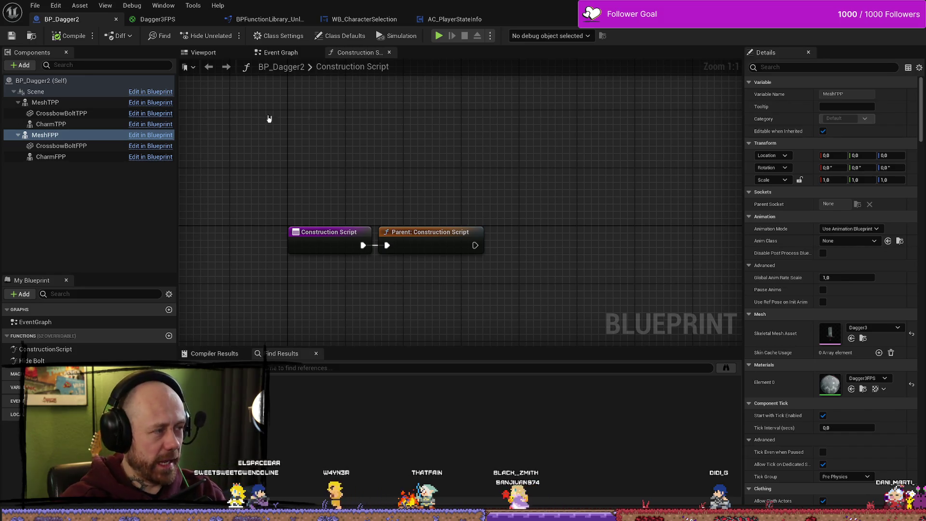
drag(488, 167, 479, 173)
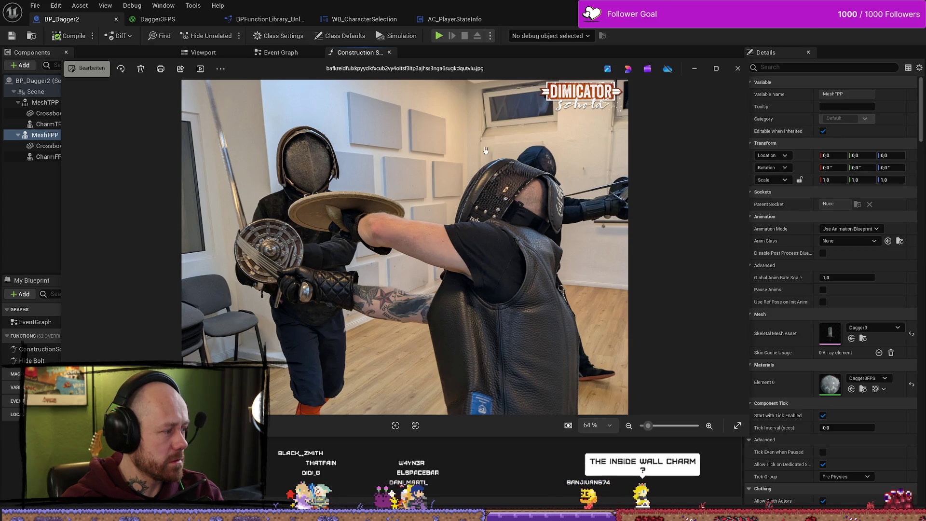
- Close the reference photo viewer and start a play test of the Ruined Village level
click(738, 68)
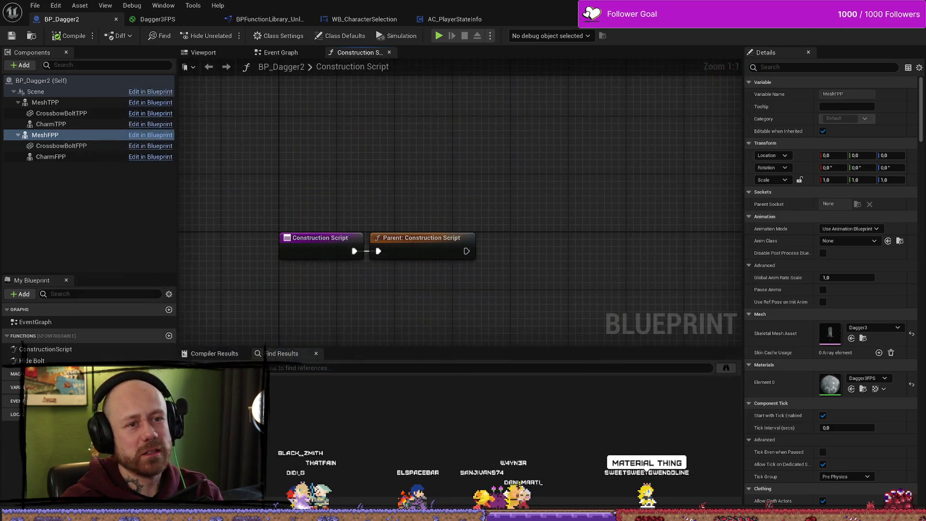
key(alt+Tab)
click(226, 35)
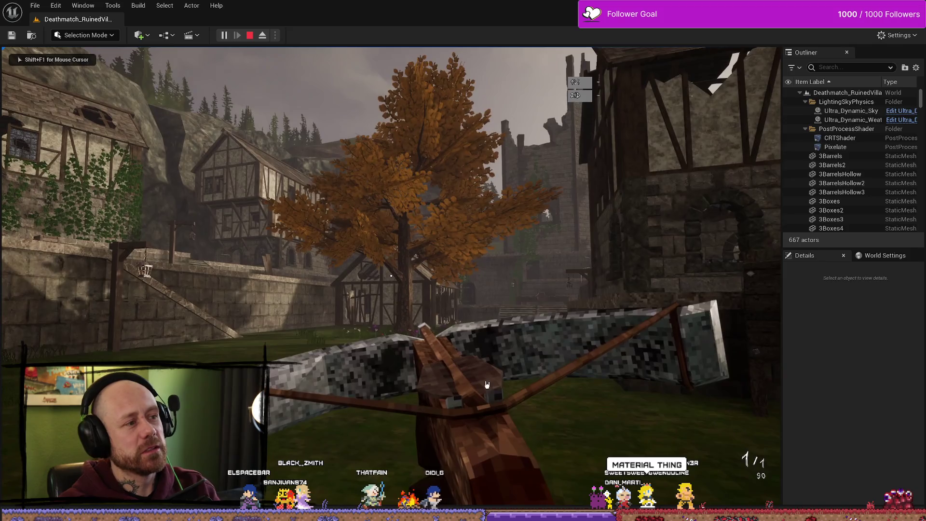
- Stop the first play test and restart it to play the match with the crossbow
key(Escape)
click(225, 38)
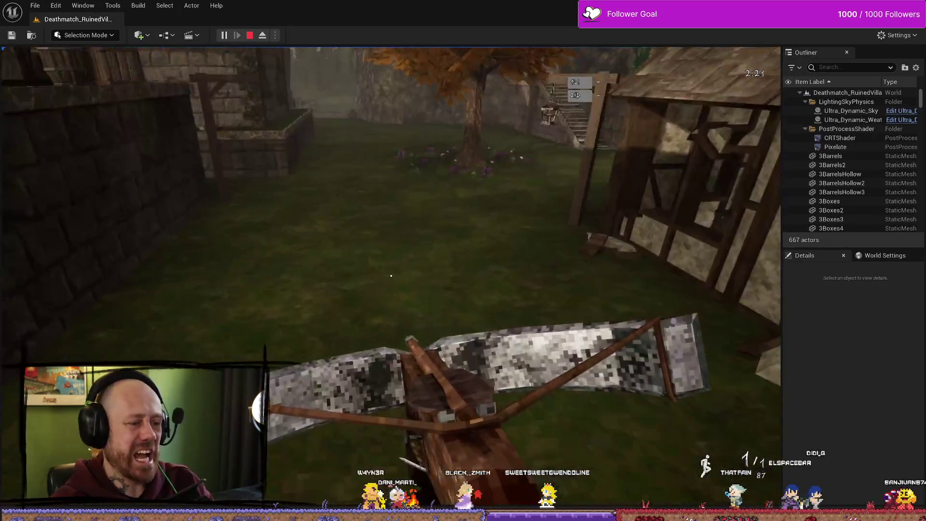
- Walk past the timbered house and autumn tree to the stone stairs, then end the play test
key(w)
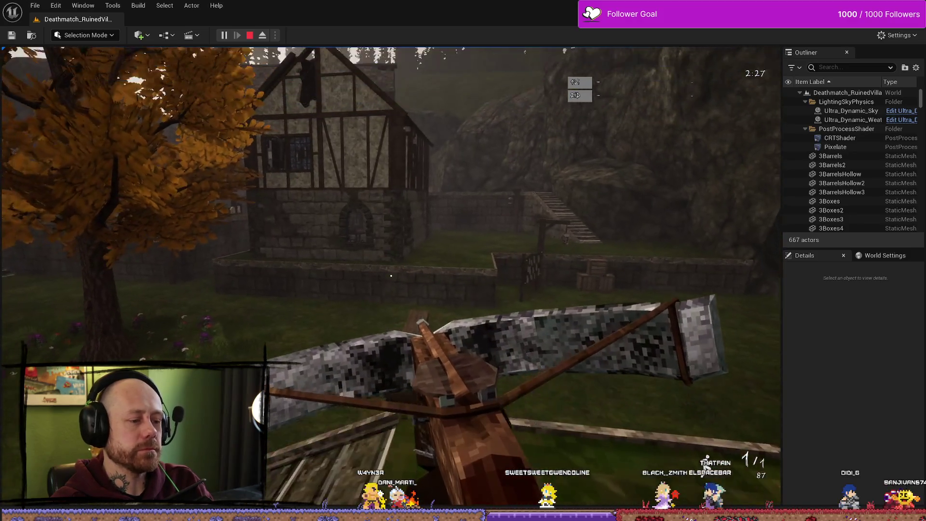
key(w)
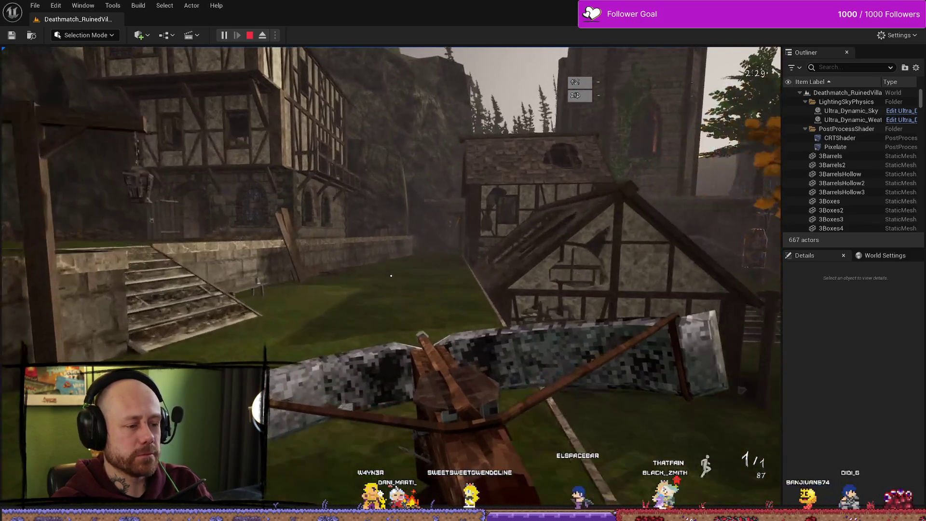
key(w)
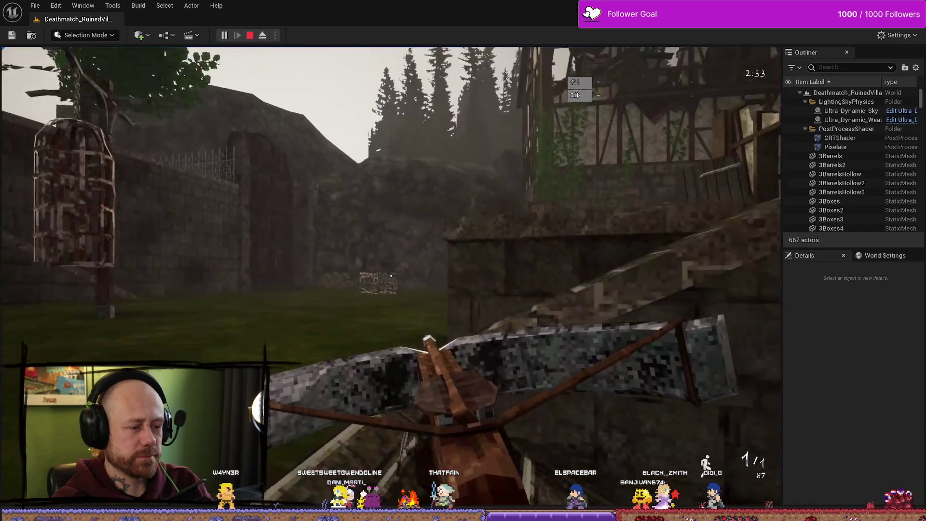
key(Escape)
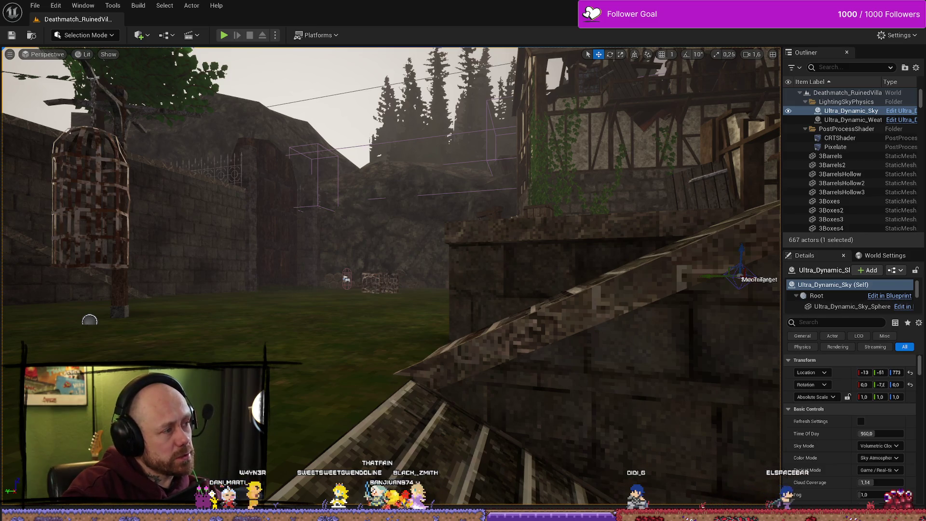
- Check the BloodSpill Trello board, minimize its window, and select the grass ground Cube by the tree
key(alt+Tab)
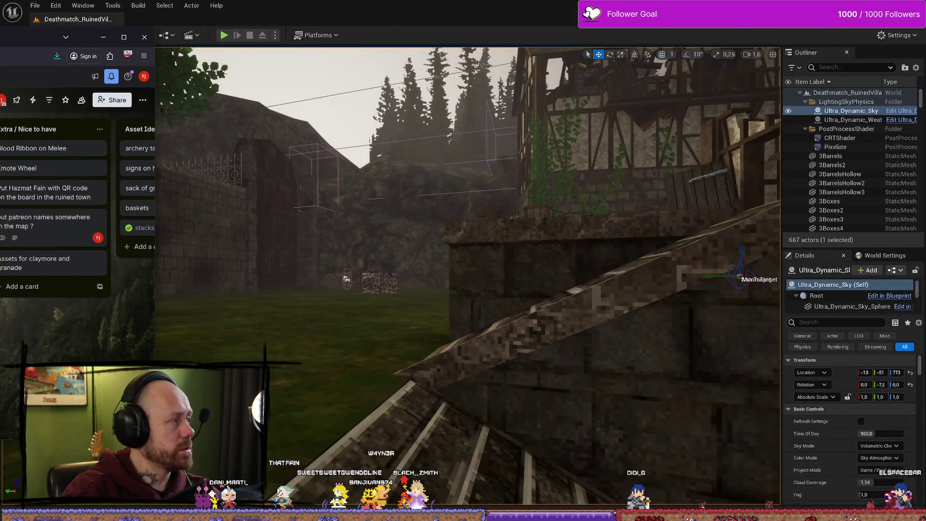
key(alt+Tab)
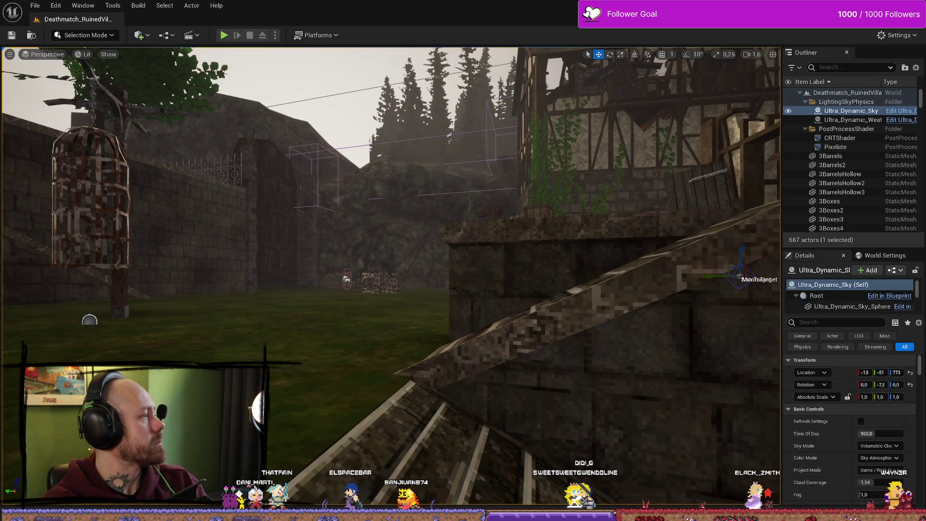
key(alt+Tab)
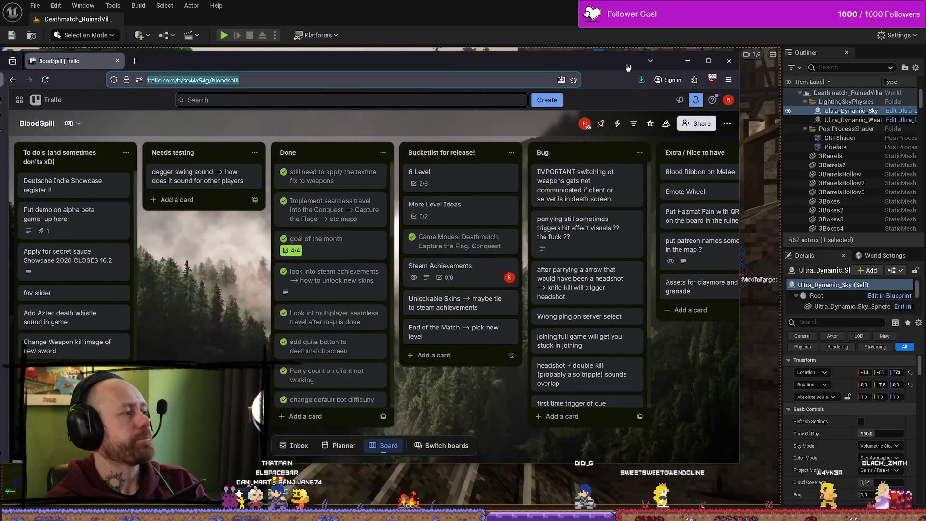
drag(629, 68, 673, 68)
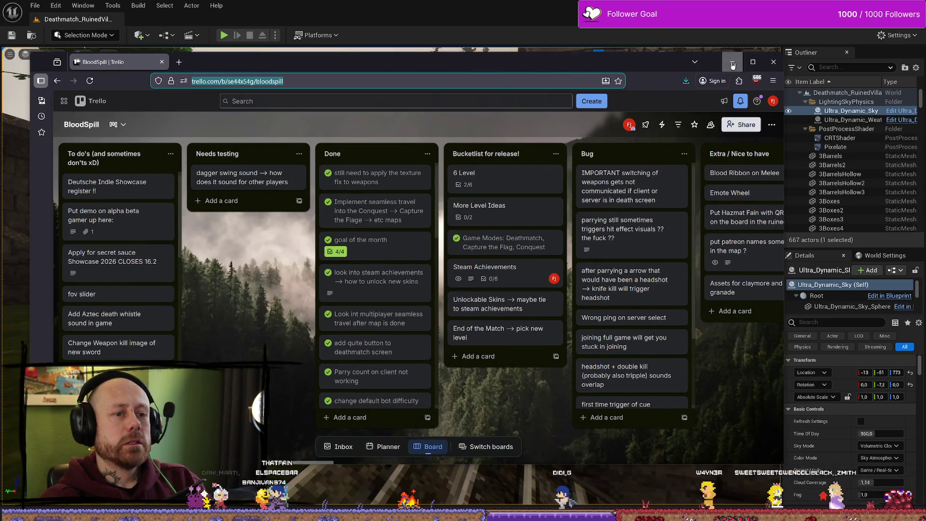
click(732, 65)
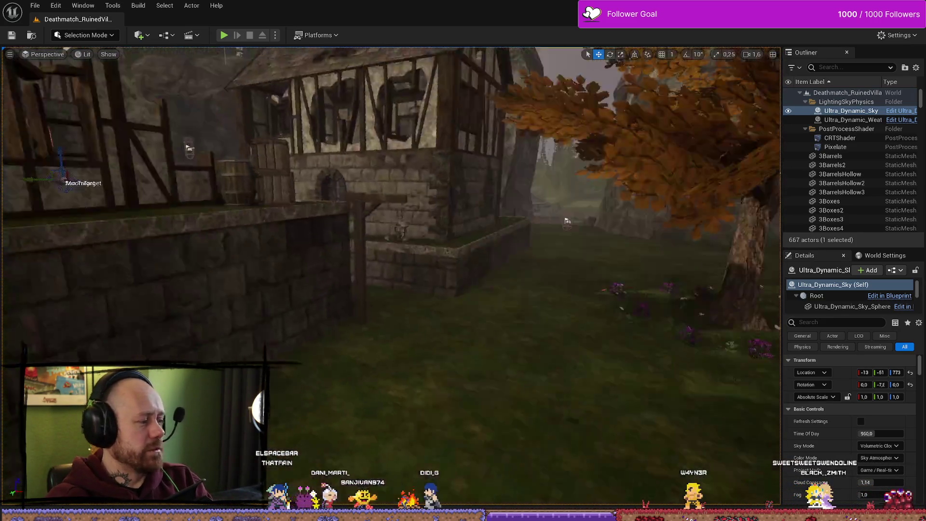
click(248, 227)
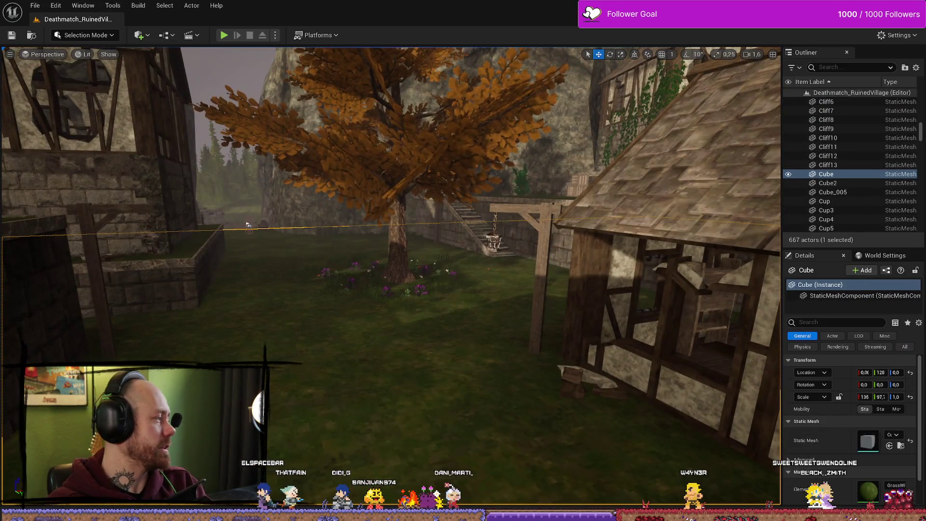